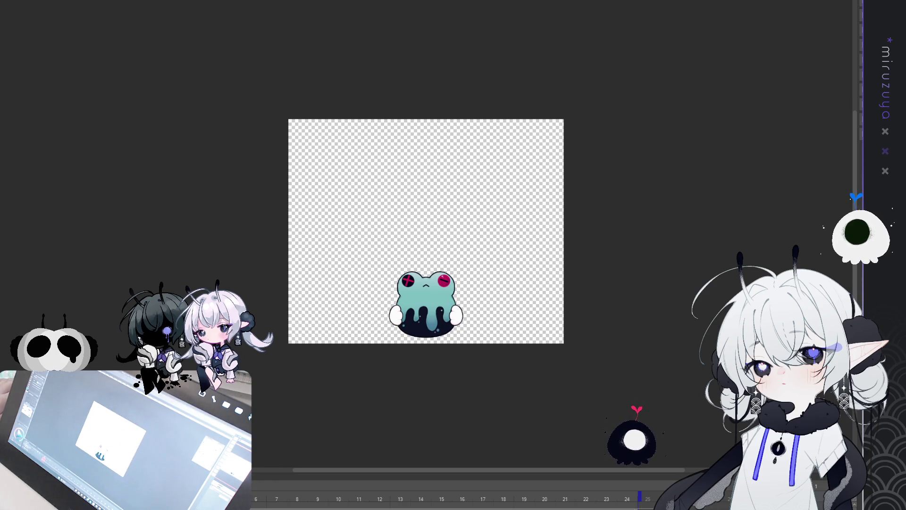
# Step: Cycle through the open canvases past the frog prop to the overlay-bar document with its x marks
pyautogui.press('Delete')
pyautogui.press('Delete')
pyautogui.hotkey('ctrl', 'a')
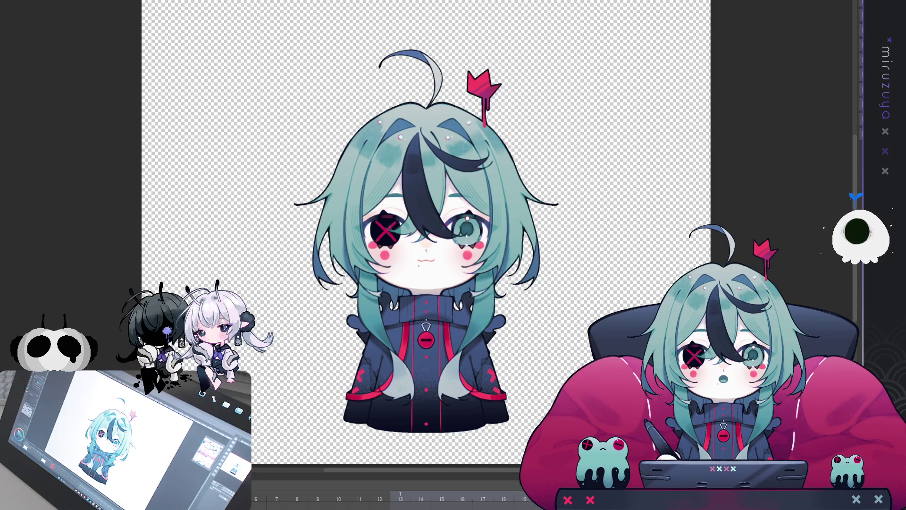
pyautogui.hotkey('ctrl', 'Tab')
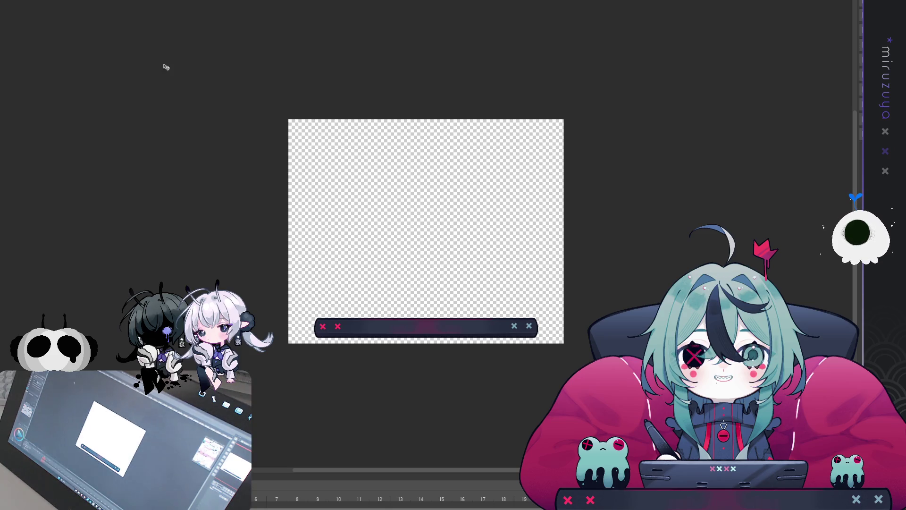
pyautogui.hotkey('ctrl', 'Tab')
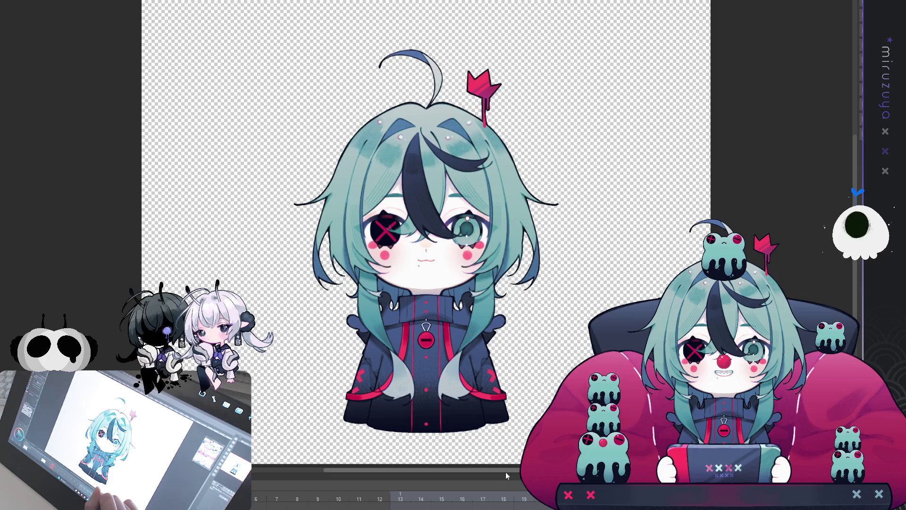
# Step: Enlarge the timeline panel and fit the whole image into the shorter canvas area
pyautogui.moveTo(506, 470); pyautogui.dragTo(500, 163)
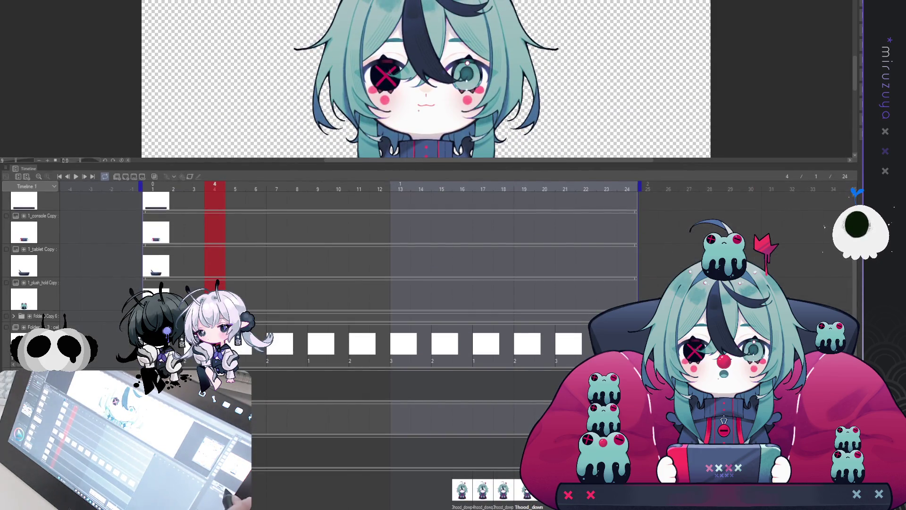
pyautogui.hotkey('ctrl', '-')
pyautogui.hotkey('ctrl', '-')
pyautogui.hotkey('ctrl', '-')
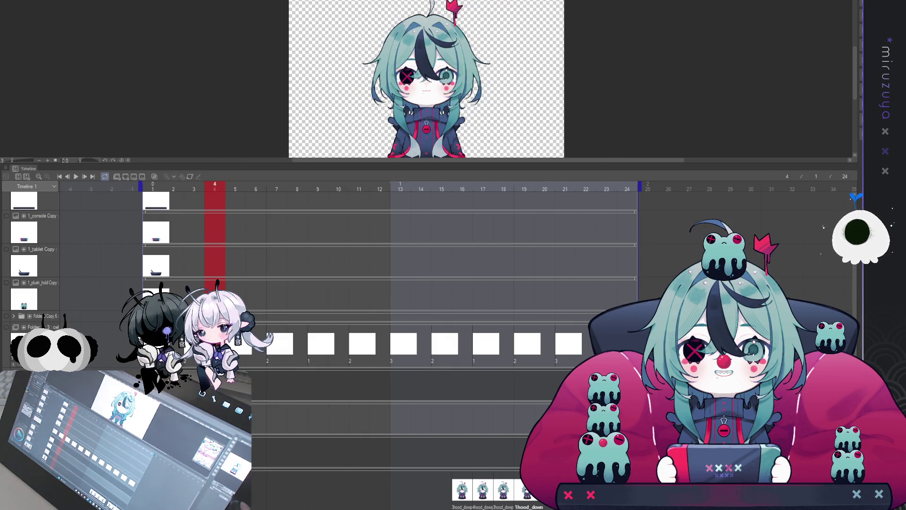
pyautogui.hotkey('ctrl', '0')
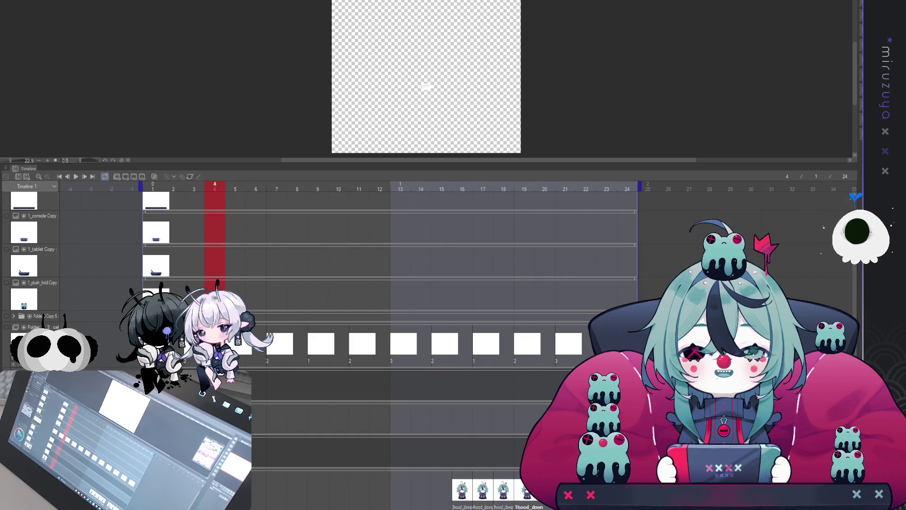
# Step: Show the hood-down character again and enable the timeline's cel editing buttons
pyautogui.press('Delete')
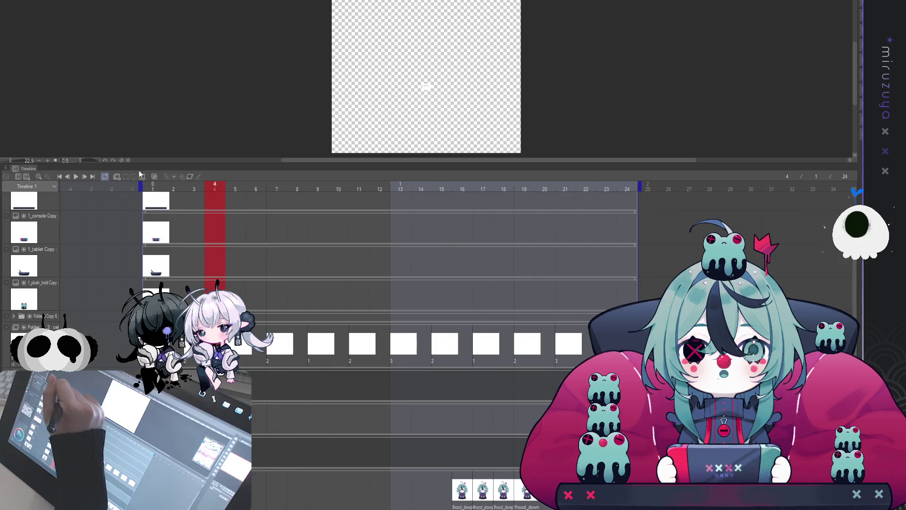
pyautogui.click(118, 176)
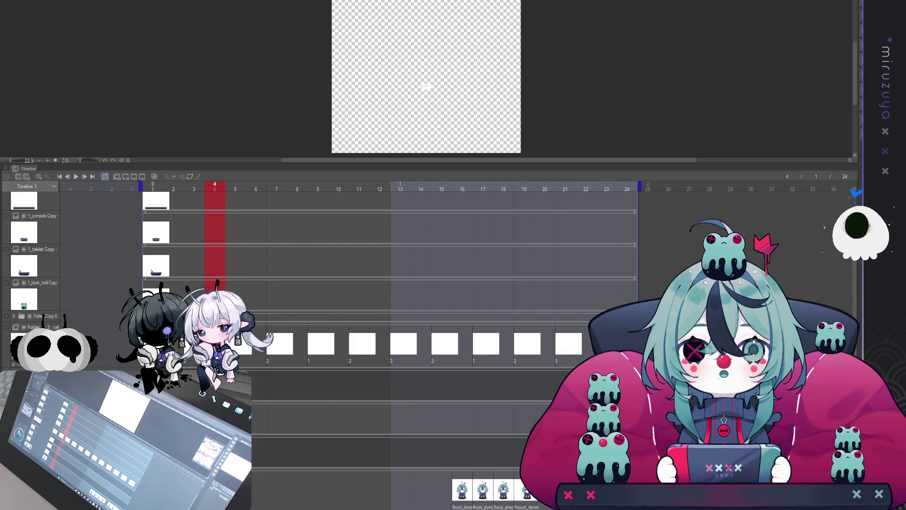
pyautogui.scroll(1, 426, 78)
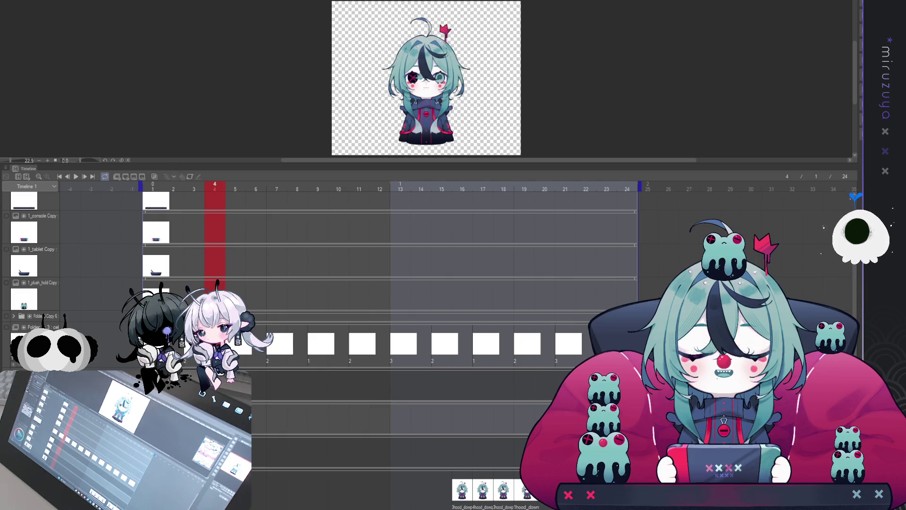
# Step: Scrub the timeline from frame 24 back to frame 1 and bring up the red hood
pyautogui.click(627, 187)
pyautogui.scroll(-1, 321, 354)
pyautogui.scroll(-3, 392, 283)
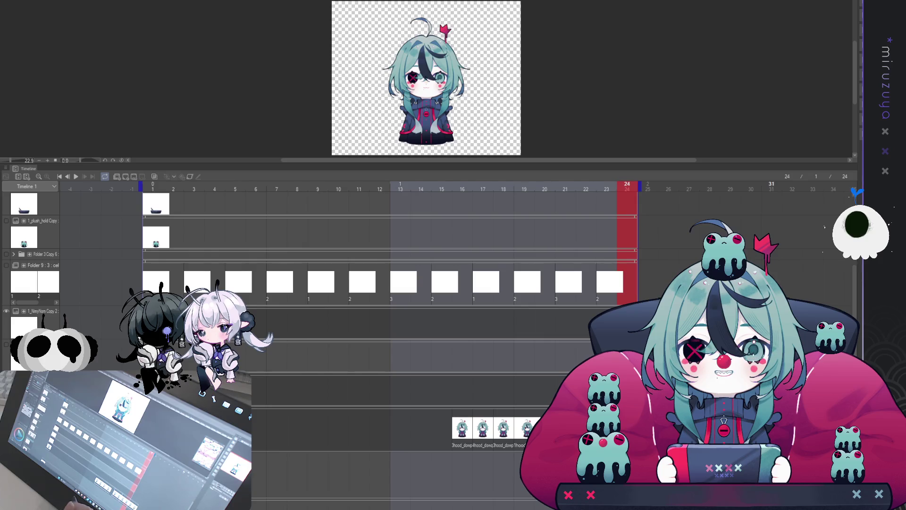
pyautogui.scroll(-4, 391, 283)
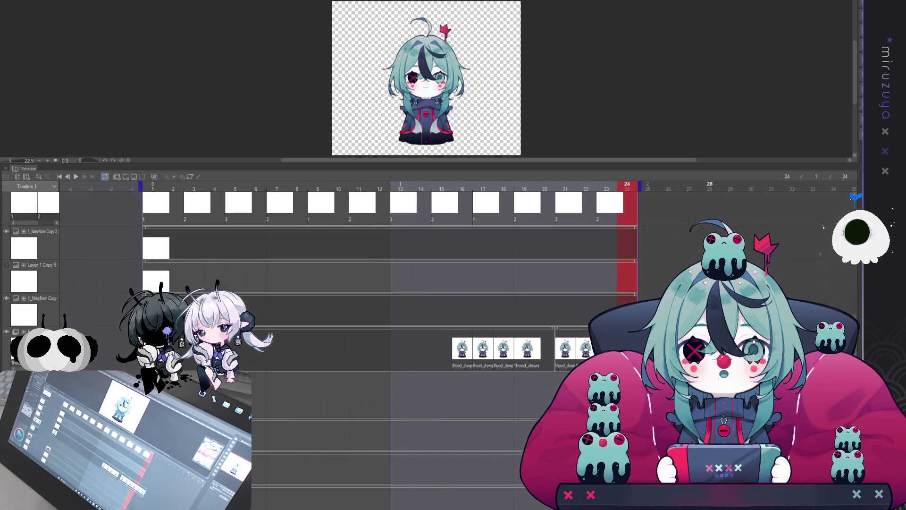
pyautogui.click(156, 221)
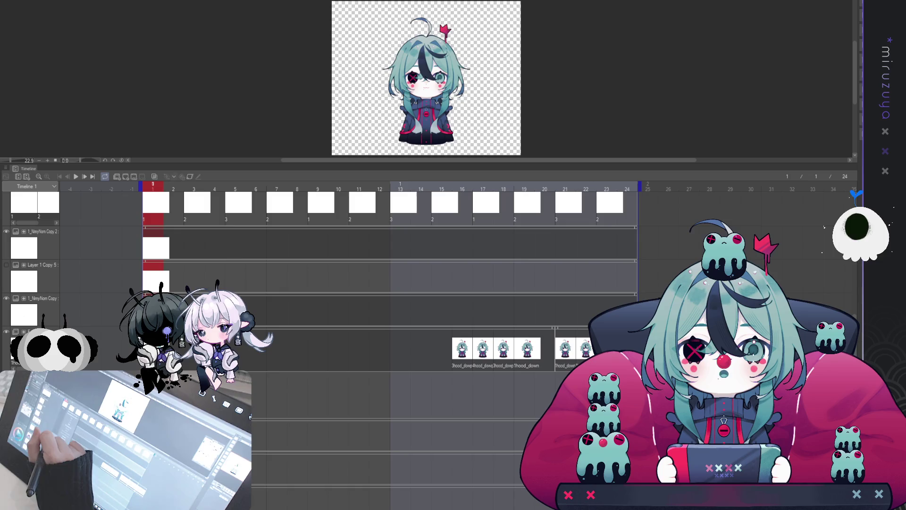
pyautogui.click(165, 223)
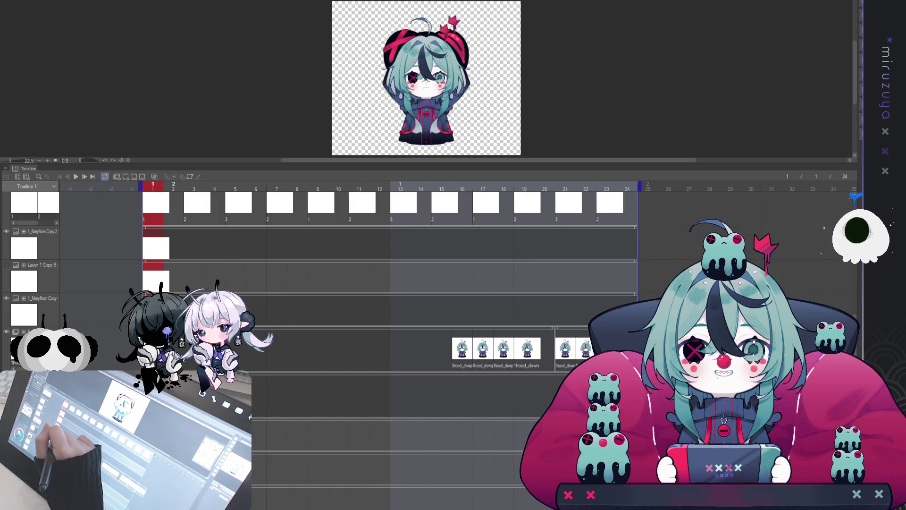
# Step: Swap in the black dripping hood, then select the 3hood_down track at frame 16
pyautogui.hotkey('ctrl', 'z')
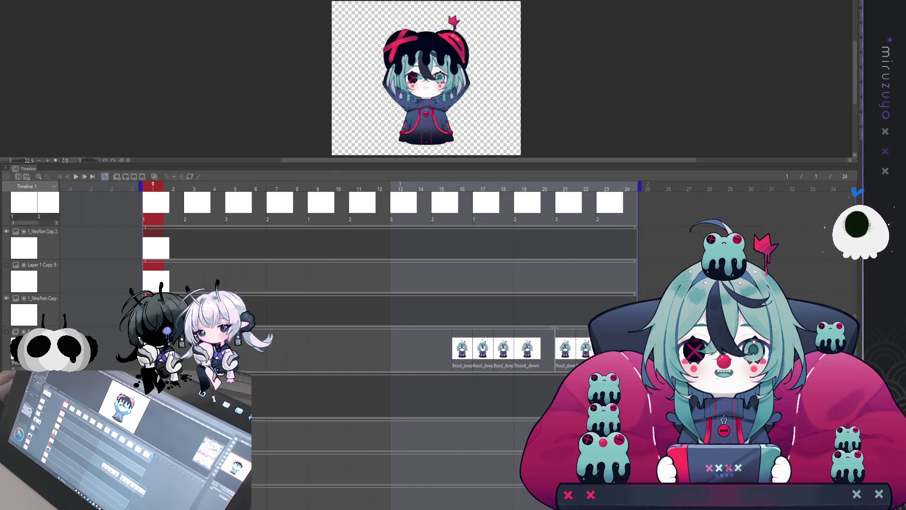
pyautogui.hotkey('ctrl', 'a')
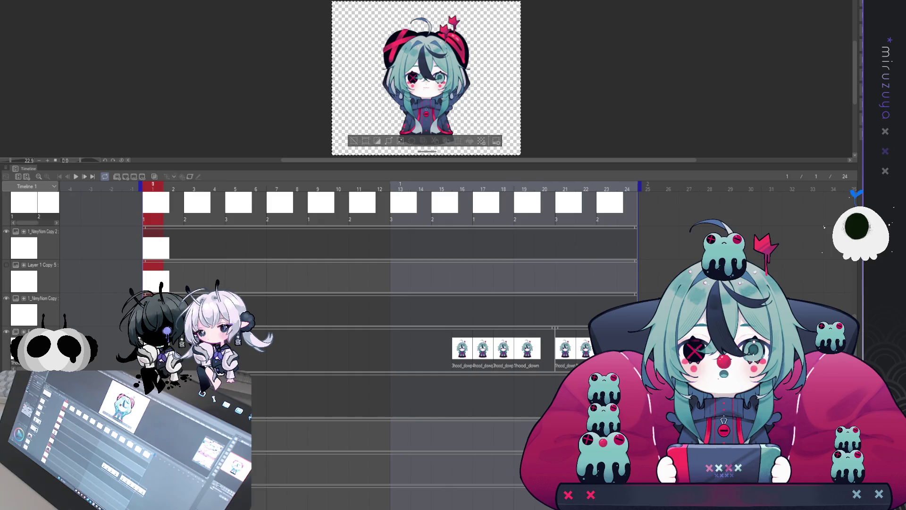
pyautogui.click(462, 188)
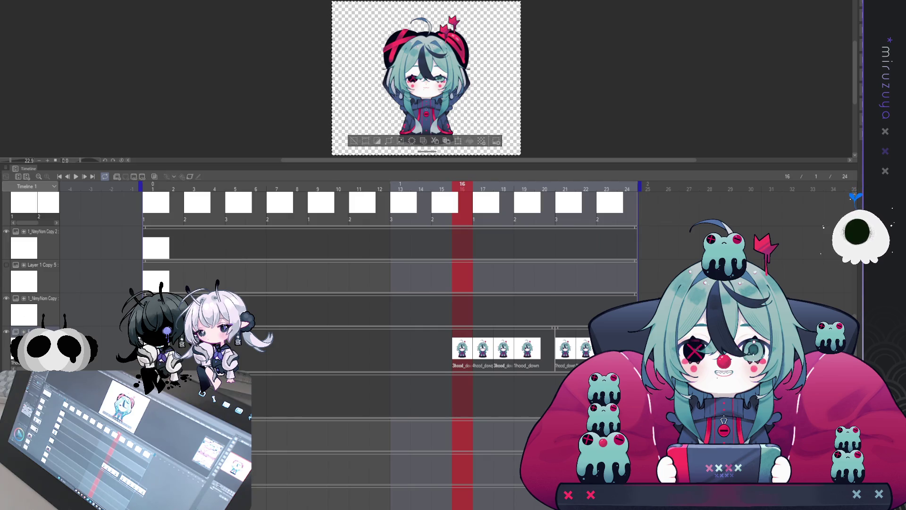
pyautogui.click(495, 349)
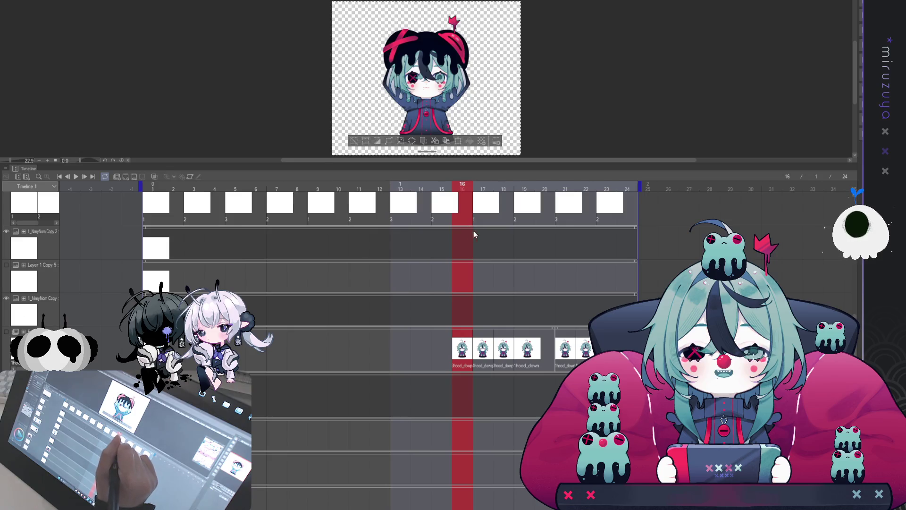
# Step: Add the new 2_uq cel at frame 16, return to frame 5, and enlarge the canvas area
pyautogui.hotkey('ctrl', 'v')
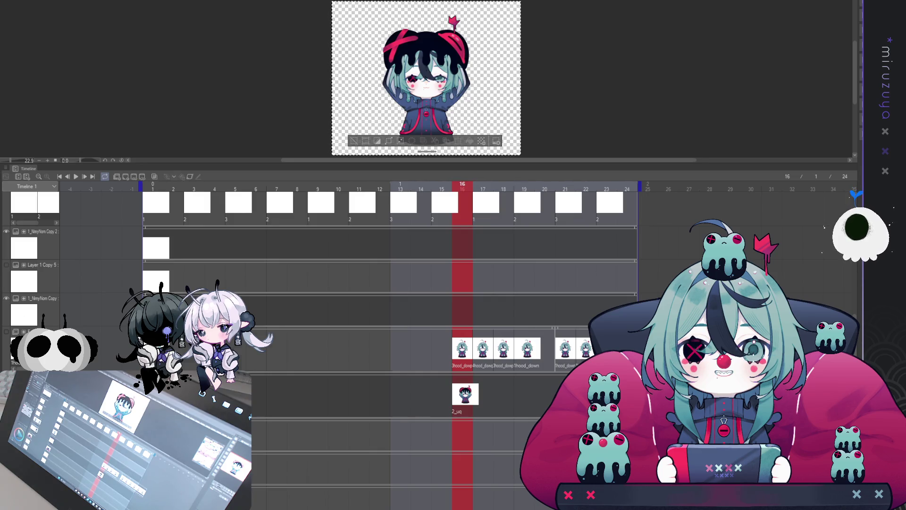
pyautogui.click(236, 186)
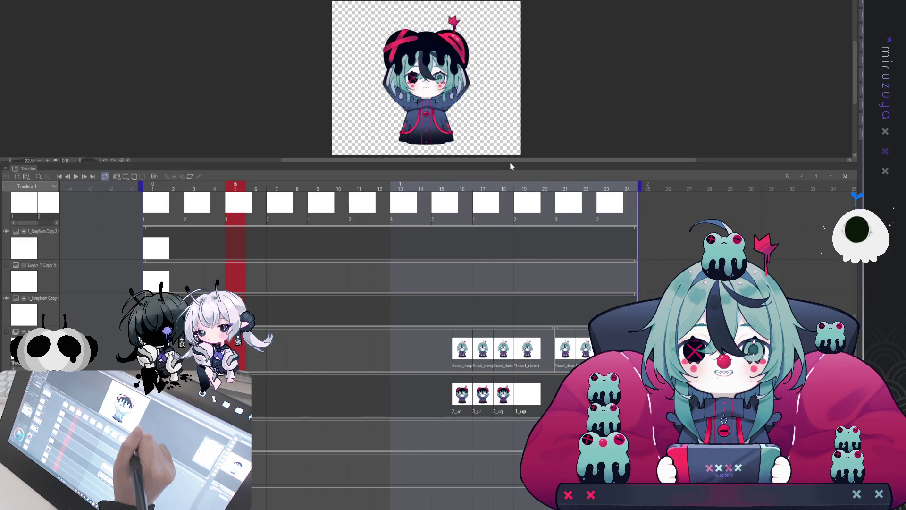
pyautogui.moveTo(510, 163)
pyautogui.mouseDown()
pyautogui.moveTo(509, 335)
pyautogui.moveTo(509, 290)
pyautogui.mouseUp()
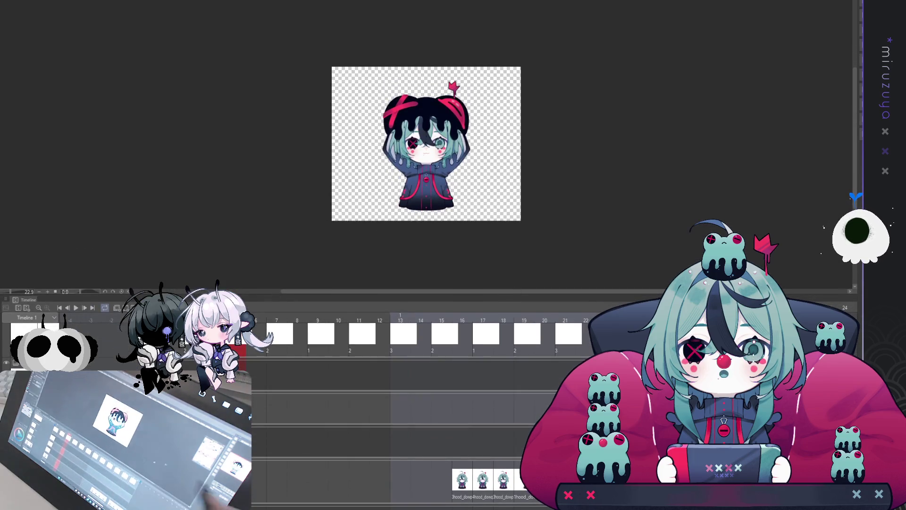
pyautogui.scroll(4, 427, 170)
pyautogui.click(68, 307)
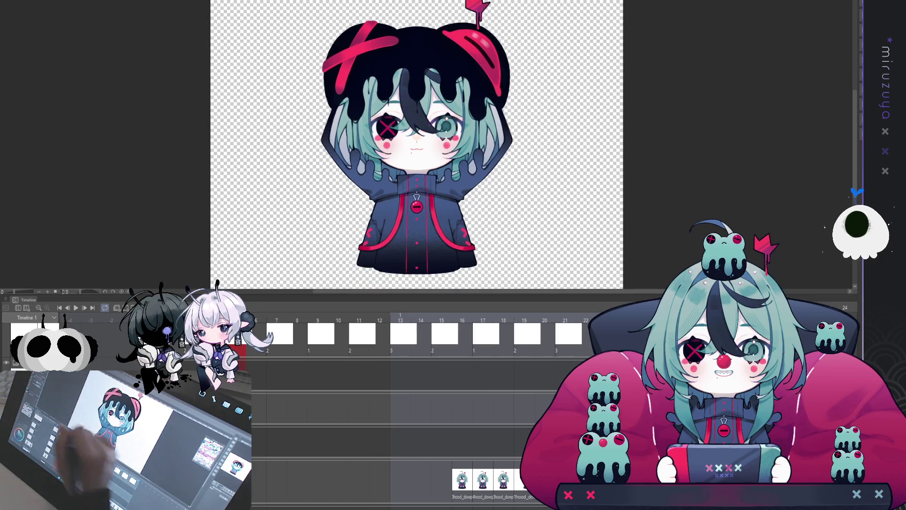
pyautogui.click(76, 308)
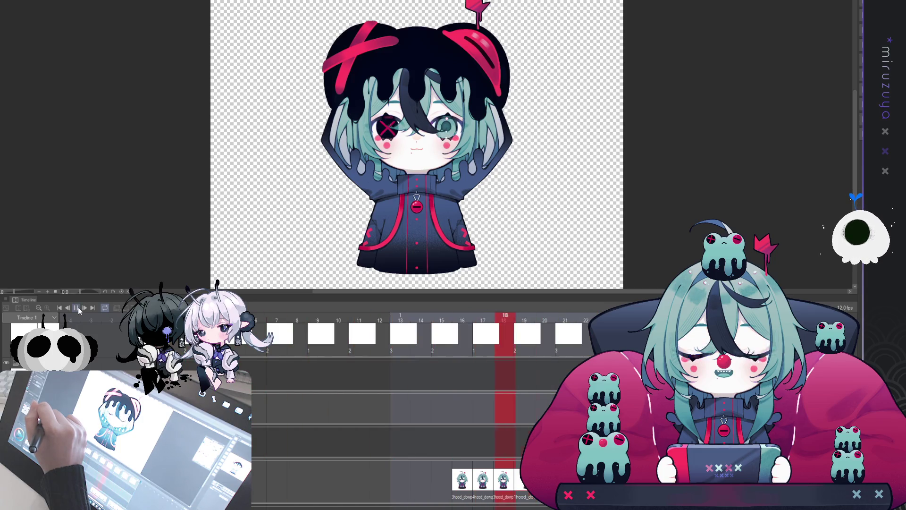
pyautogui.click(76, 307)
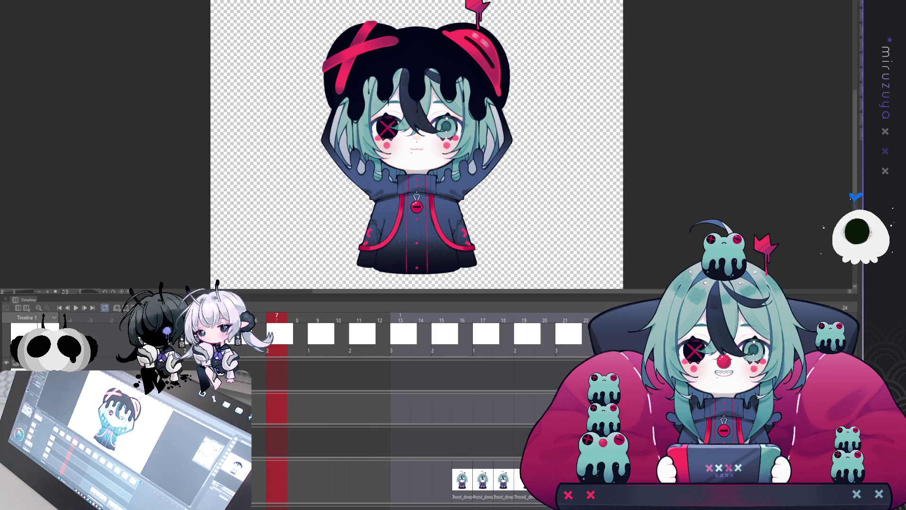
pyautogui.hotkey('ctrl', 'z')
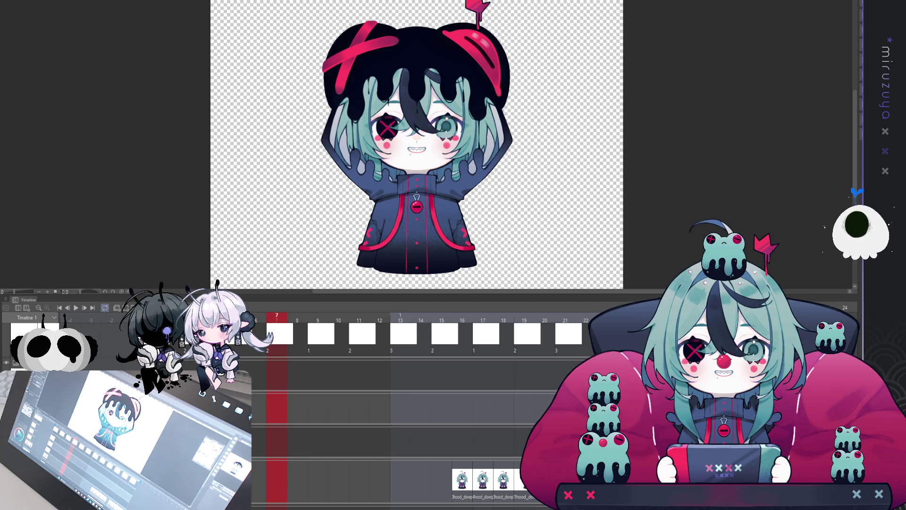
# Step: Play, pause and replay the hood-up loop to check the new toothy grin on frame 7
pyautogui.click(76, 309)
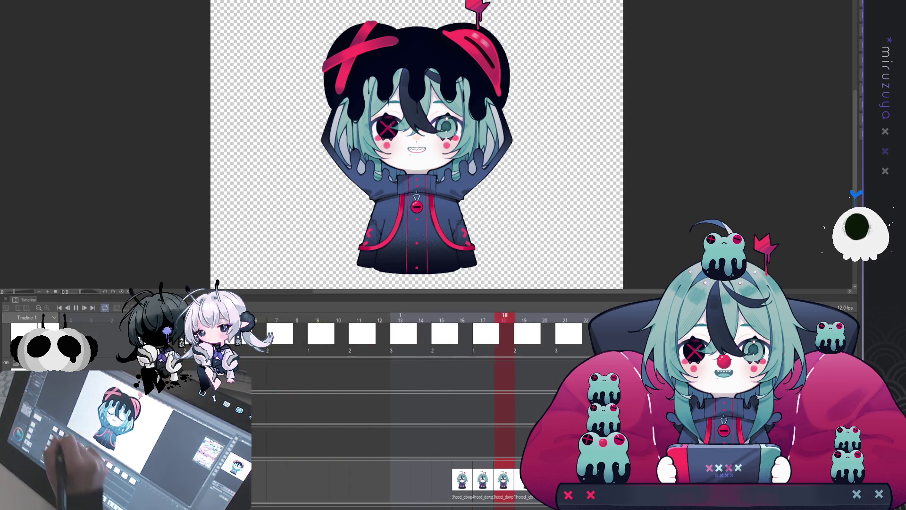
pyautogui.click(76, 308)
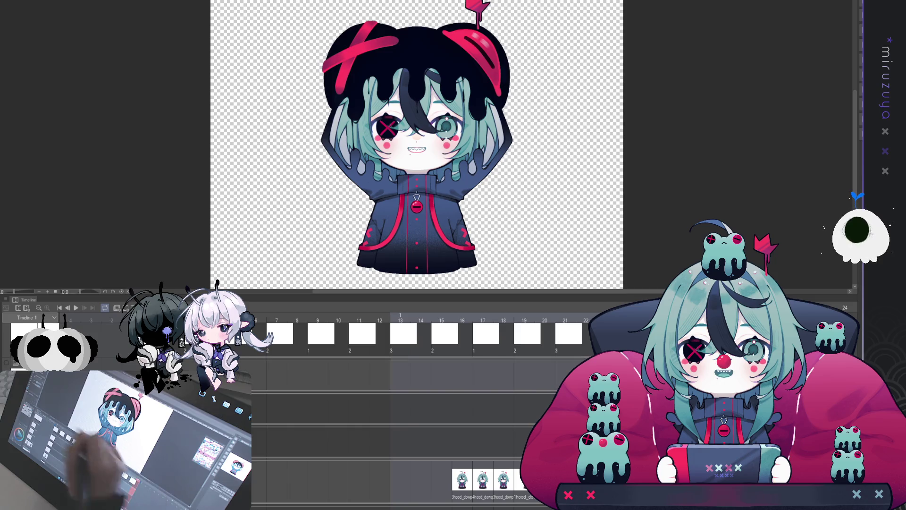
pyautogui.click(76, 309)
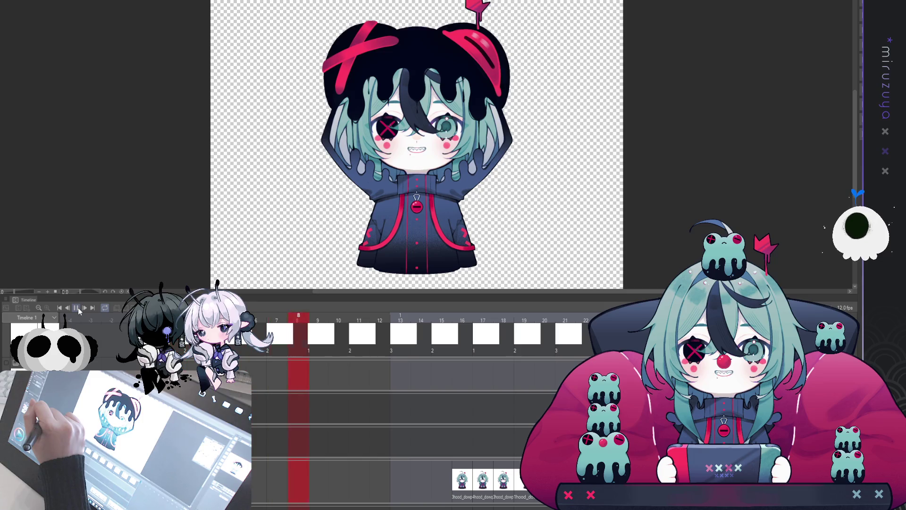
# Step: Stop the preview on the hood-up frame showing the small round open mouth
pyautogui.click(77, 309)
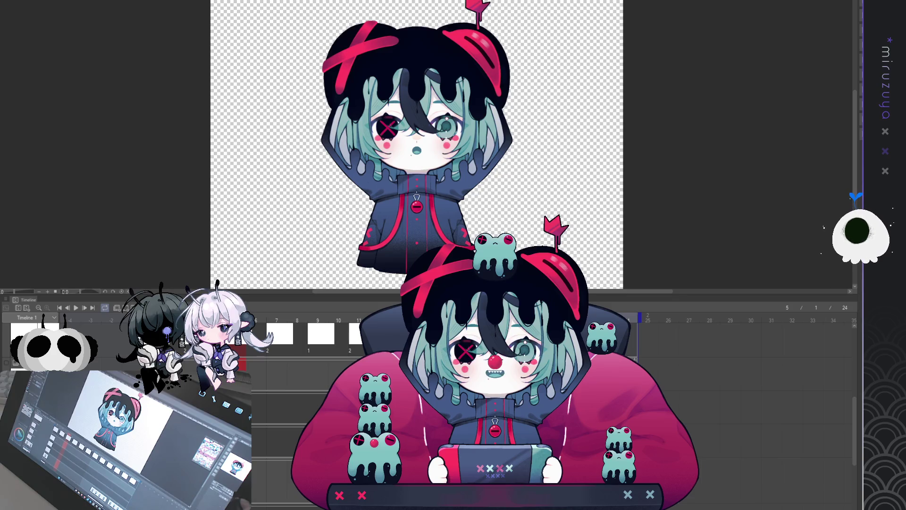
# Step: Zoom out, then switch past the chair artwork to the hood-up character animation and its timeline
pyautogui.hotkey('ctrl', '-')
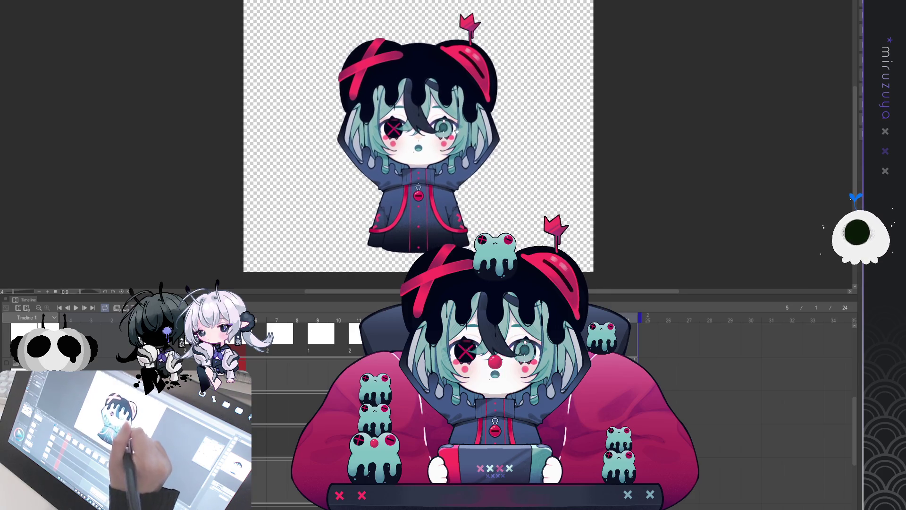
pyautogui.hotkey('ctrl', 'Tab')
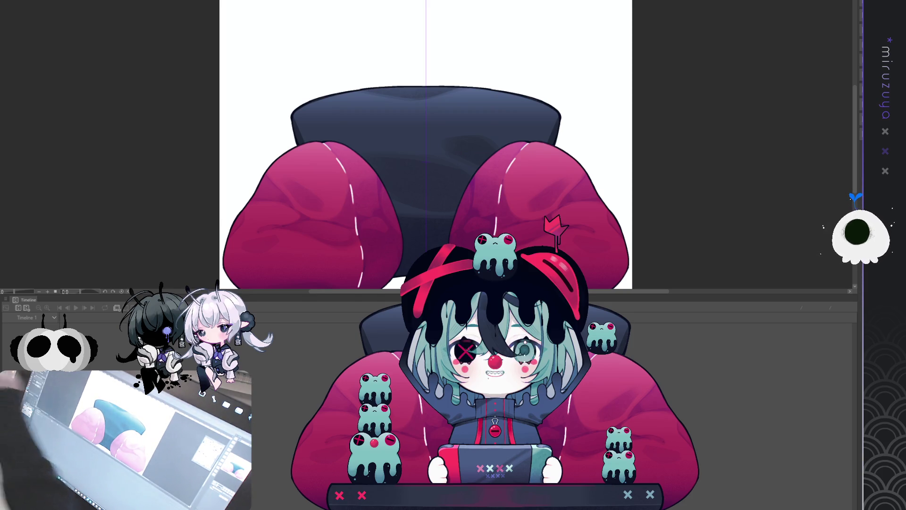
pyautogui.hotkey('ctrl', 'Tab')
pyautogui.moveTo(854, 403)
pyautogui.mouseDown()
pyautogui.moveTo(859, 361)
pyautogui.moveTo(856, 401)
pyautogui.moveTo(808, 370)
pyautogui.mouseUp()
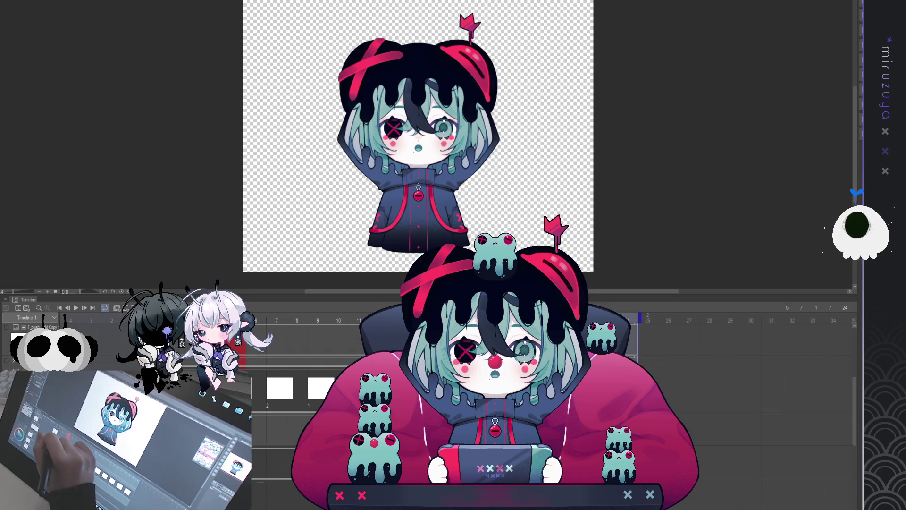
# Step: Go to frame 1, then pick the frame near 25 showing the hood-down girl on the beanbag chair
pyautogui.press('Home')
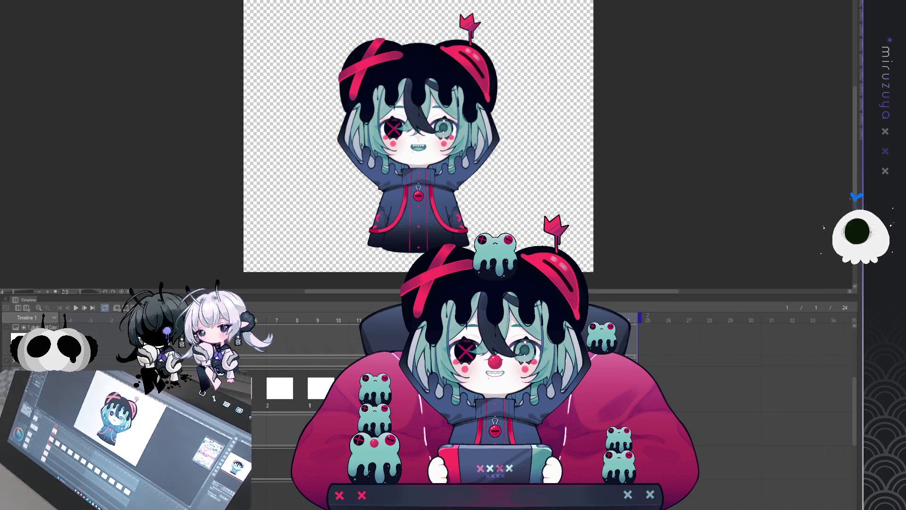
pyautogui.moveTo(854, 402); pyautogui.dragTo(856, 417)
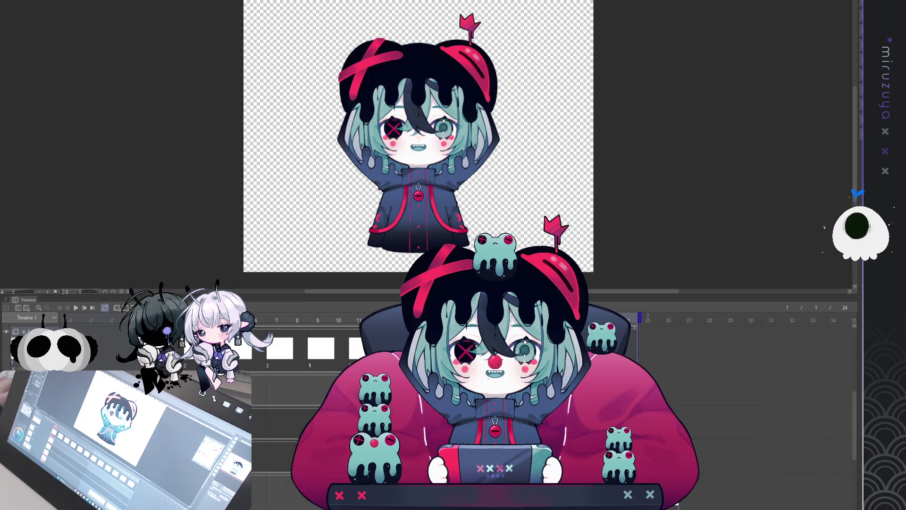
pyautogui.click(647, 343)
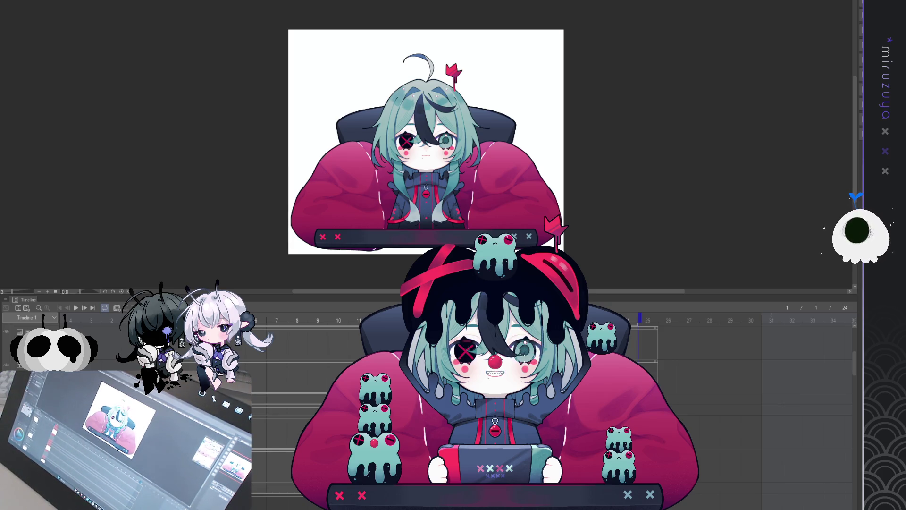
# Step: Step back through the history until the hood-down girl and chair sit on white without the desk bar
pyautogui.hotkey('ctrl', 'z')
pyautogui.hotkey('ctrl', 'z')
pyautogui.hotkey('ctrl', 'z')
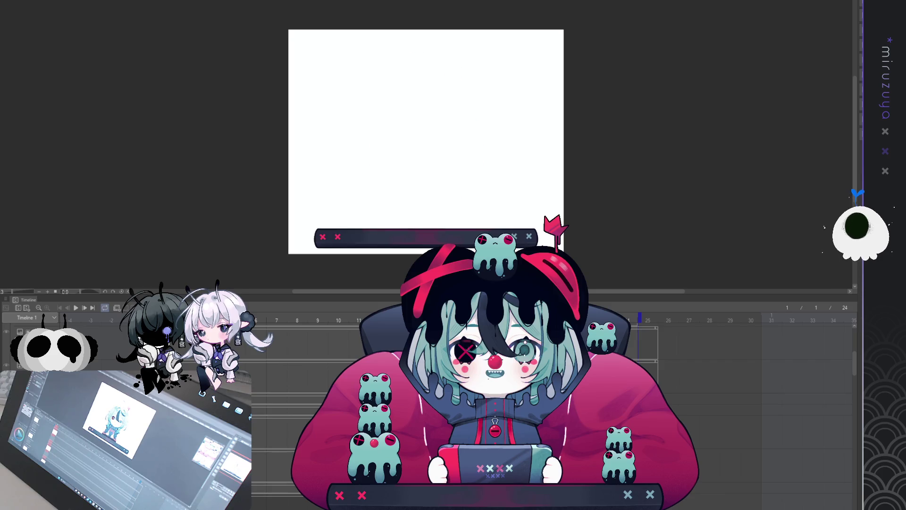
pyautogui.hotkey('ctrl', 'z')
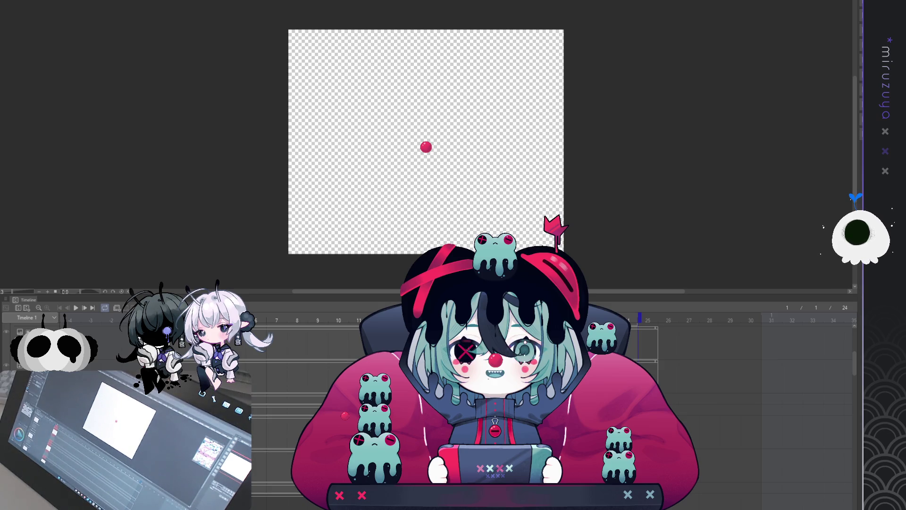
pyautogui.hotkey('ctrl', 'z')
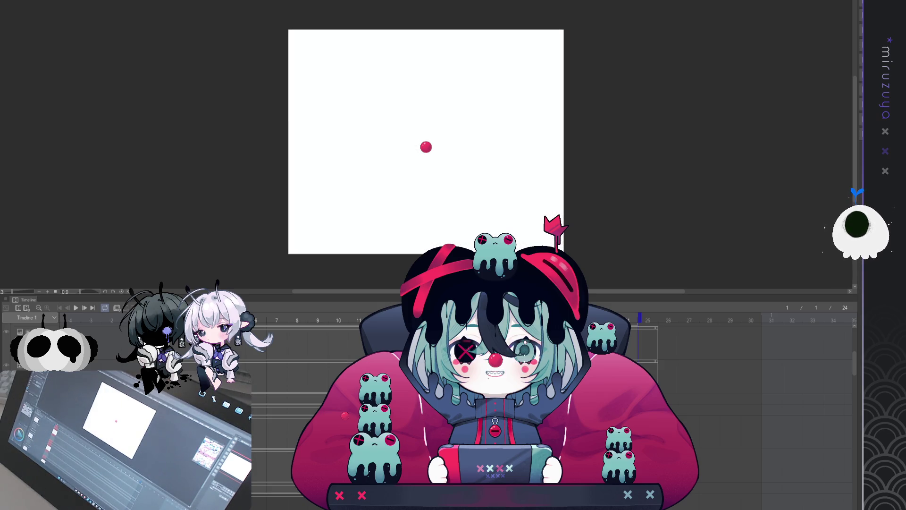
pyautogui.hotkey('ctrl', 'z')
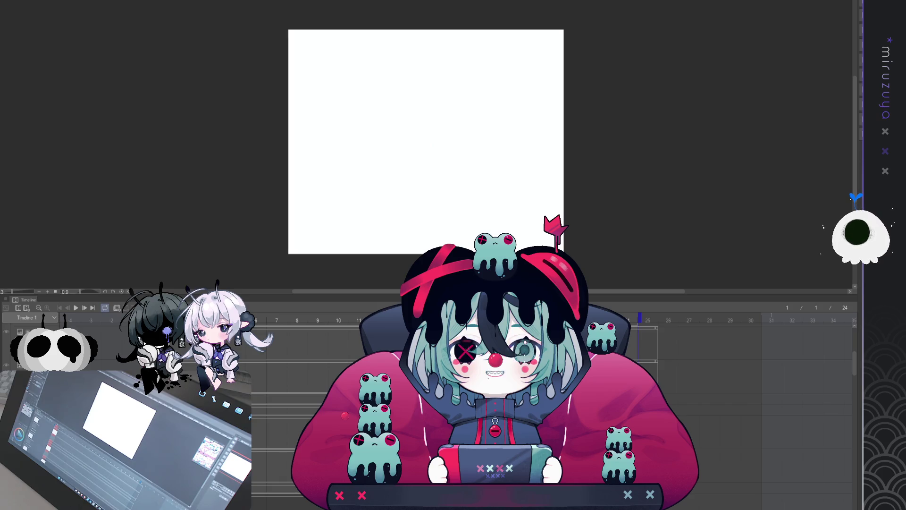
pyautogui.hotkey('ctrl', 'z')
pyautogui.hotkey('ctrl', 'z')
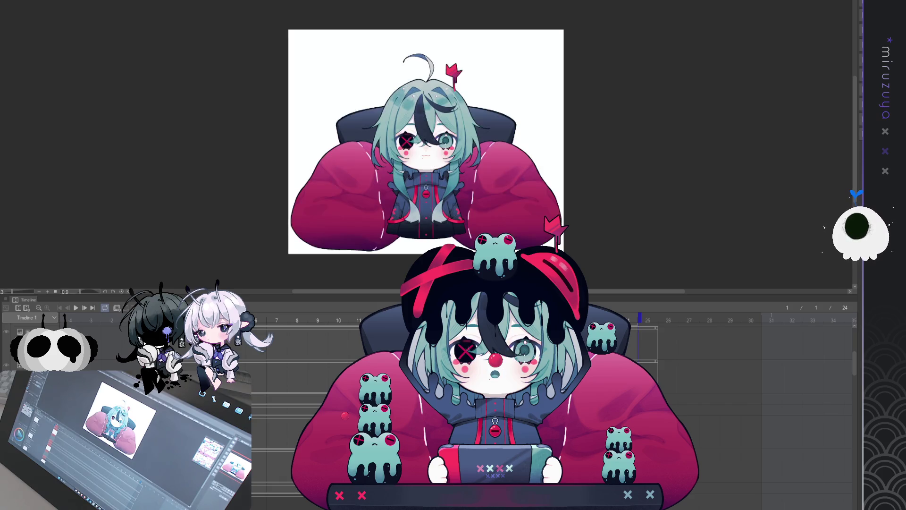
pyautogui.hotkey('ctrl', 'z')
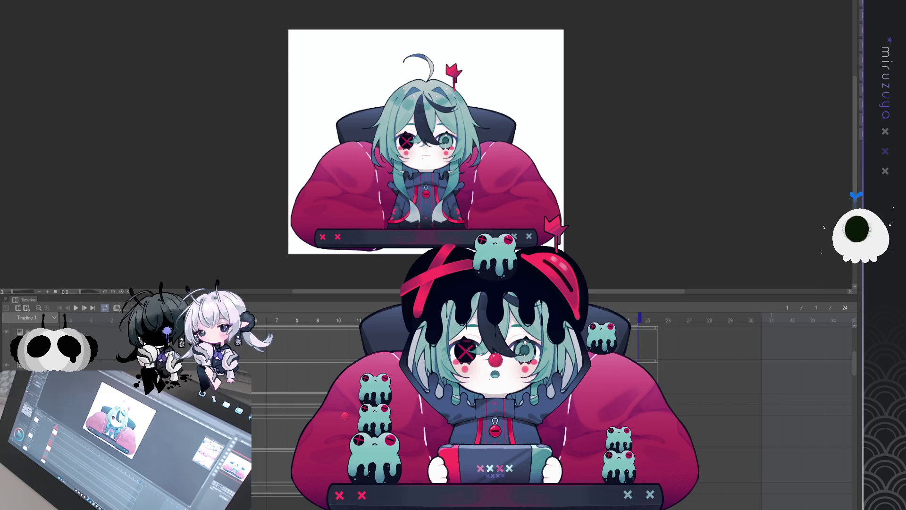
# Step: Collapse the Timeline panel to enlarge the canvas, then reframe the hood-down girl scene
pyautogui.hotkey('ctrl', '+')
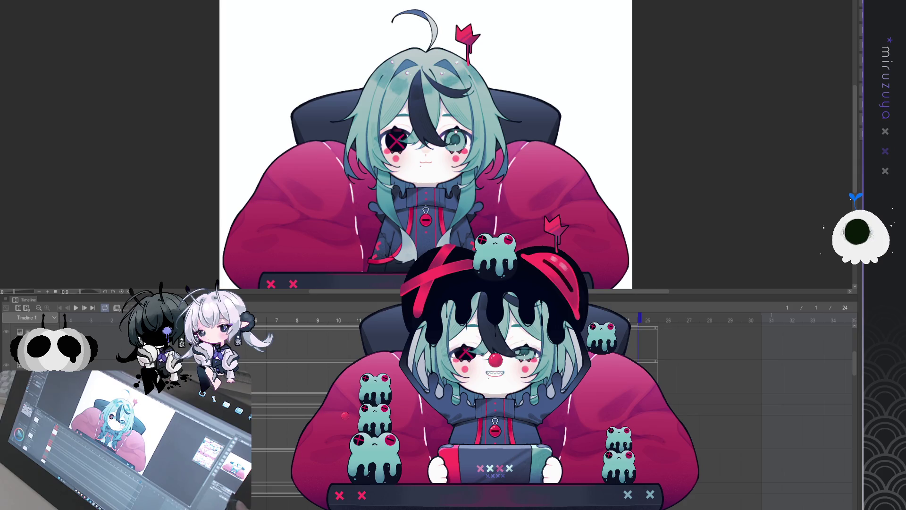
pyautogui.hotkey('ctrl', '-')
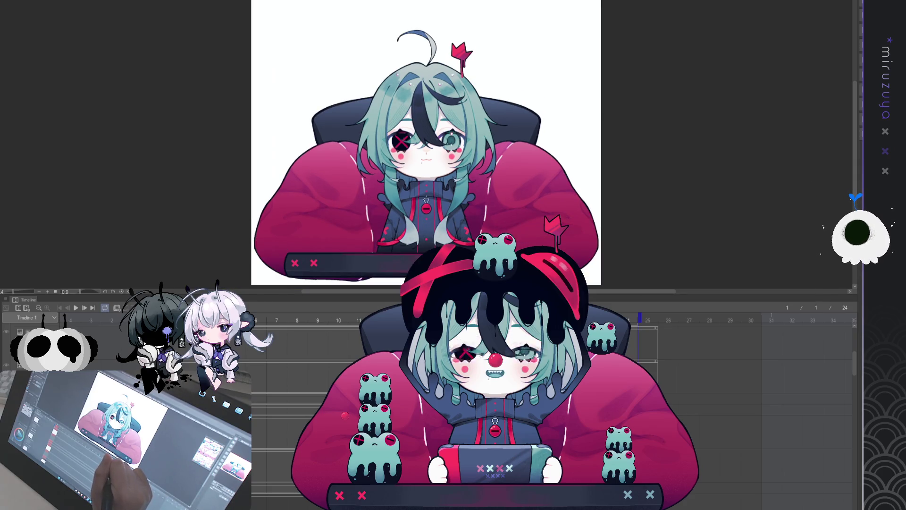
pyautogui.moveTo(519, 294); pyautogui.dragTo(519, 477)
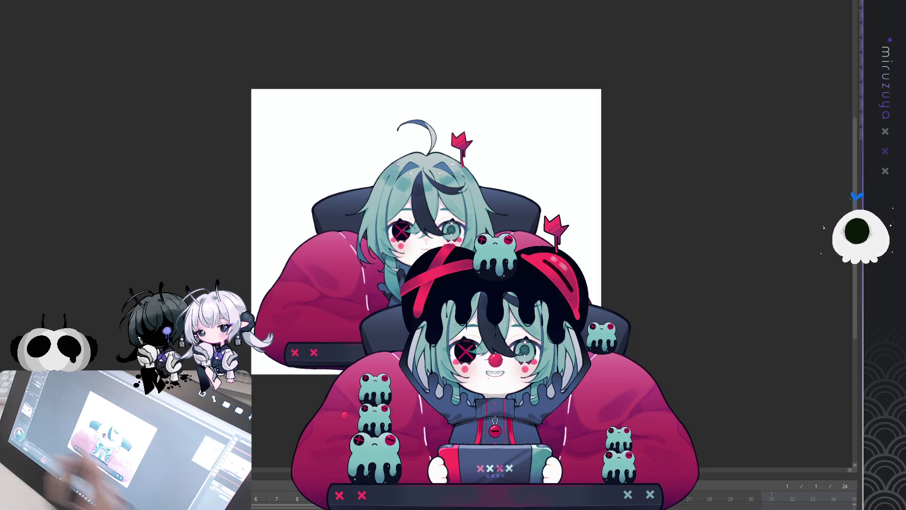
pyautogui.moveTo(601, 301)
pyautogui.mouseDown()
pyautogui.moveTo(505, 264)
pyautogui.moveTo(323, 246)
pyautogui.moveTo(217, 188)
pyautogui.moveTo(204, 167)
pyautogui.mouseUp()
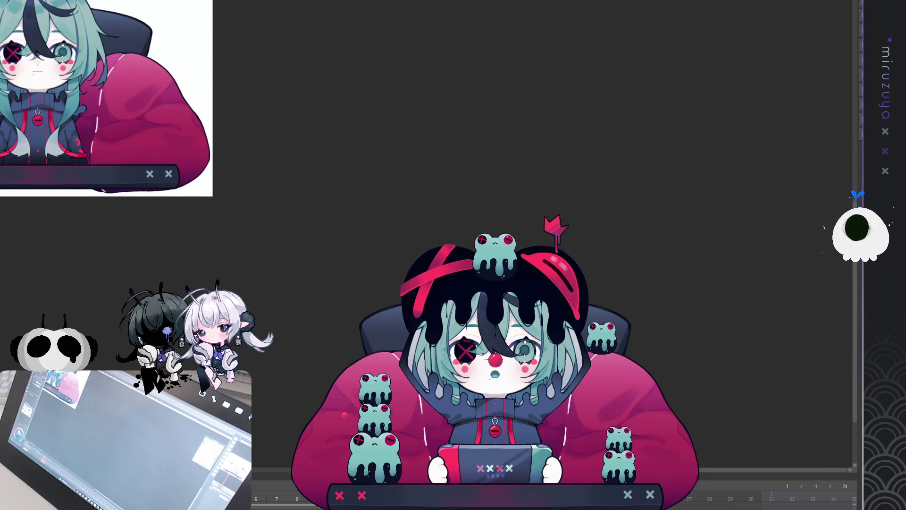
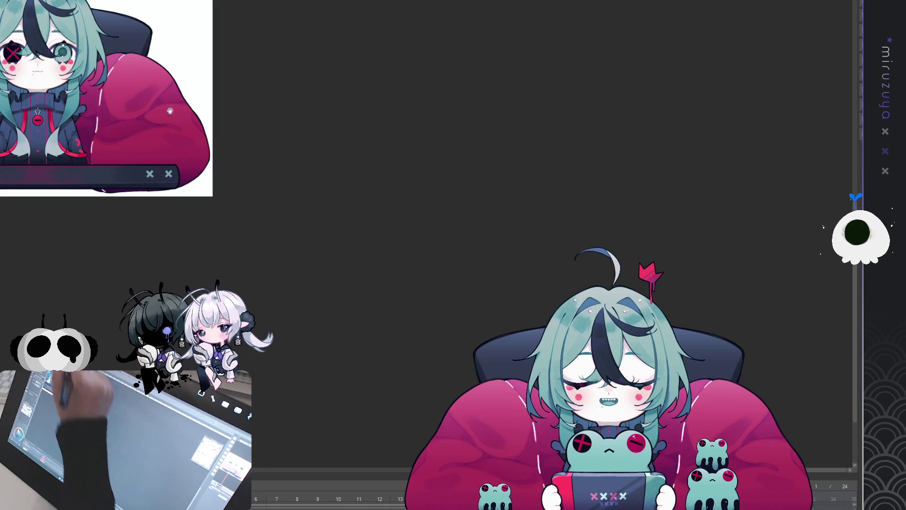
# Step: Fit the chair illustration to the window, then cycle the canvas tabs to the elf portrait
pyautogui.hotkey('ctrl', '0')
pyautogui.hotkey('ctrl', 'Tab')
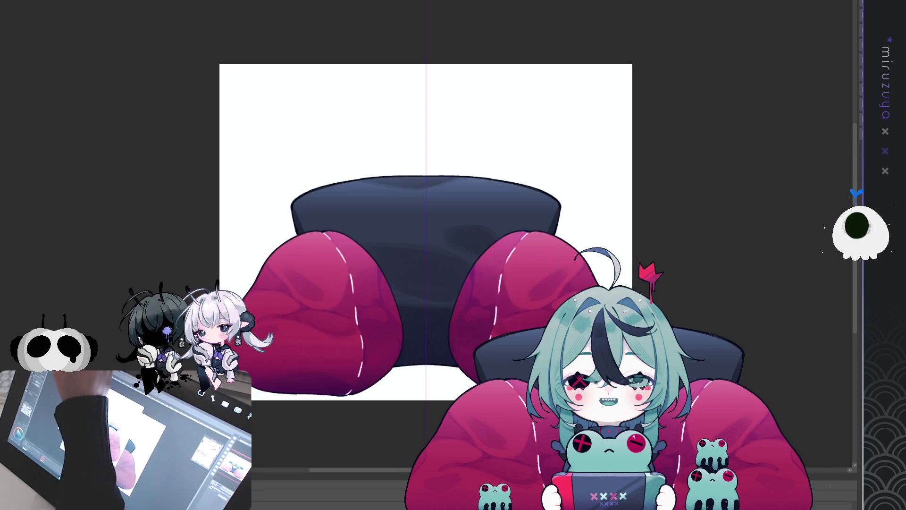
pyautogui.hotkey('ctrl', 'Tab')
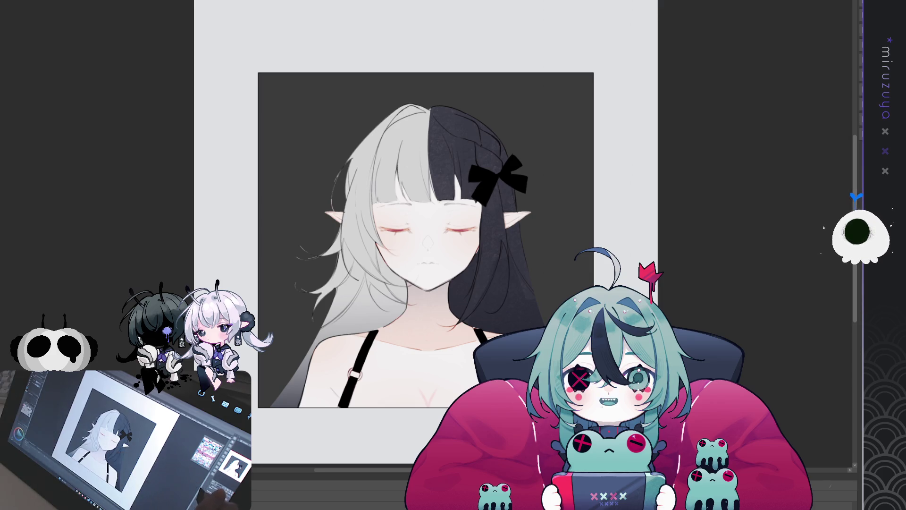
# Step: Zoom into the portrait and brush faint streaky shading across the girl's chest
pyautogui.moveTo(718, 280); pyautogui.dragTo(709, 217)
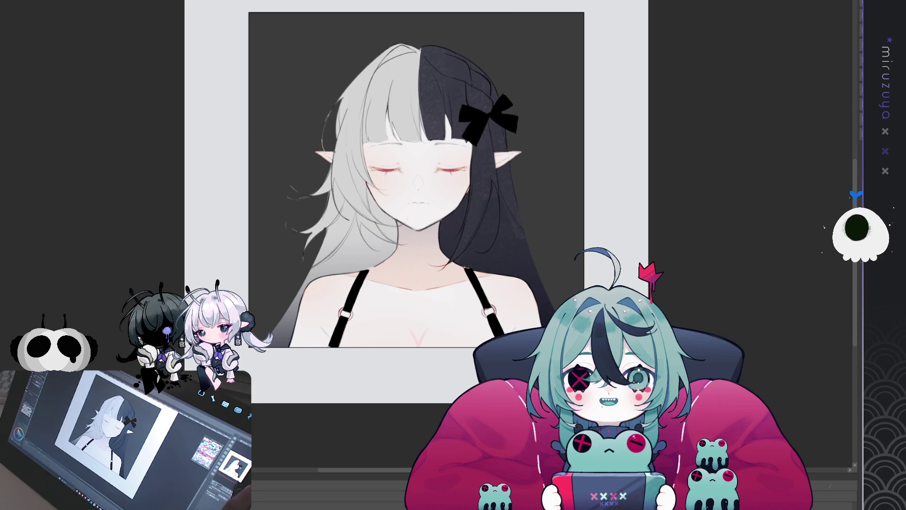
pyautogui.scroll(1, 480, 219)
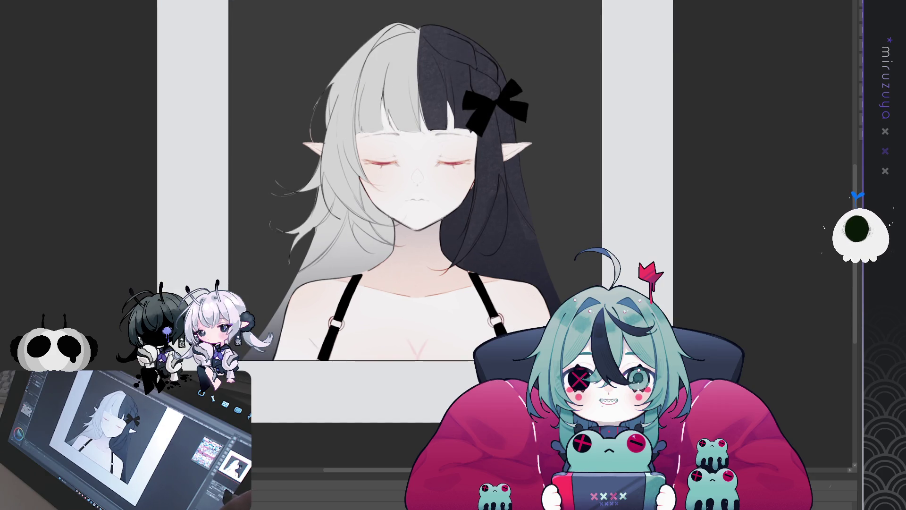
pyautogui.scroll(3, 517, 89)
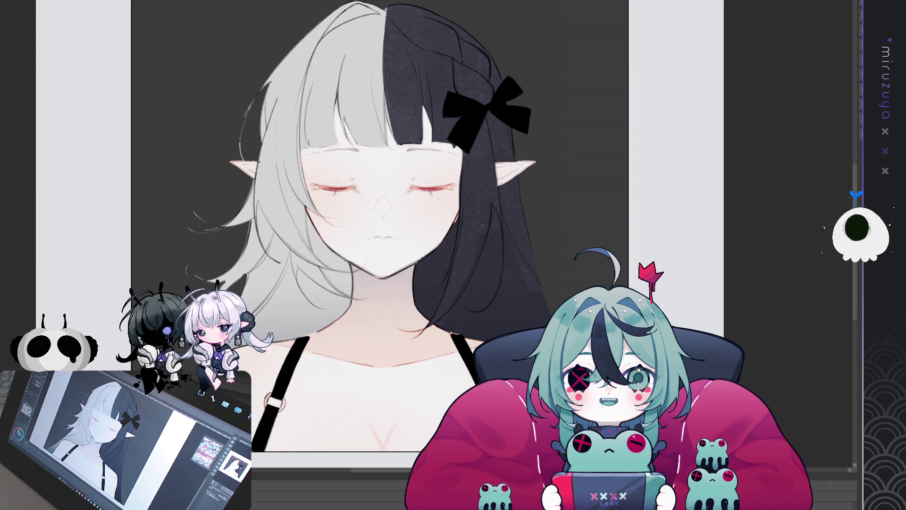
pyautogui.moveTo(292, 391); pyautogui.dragTo(415, 401)
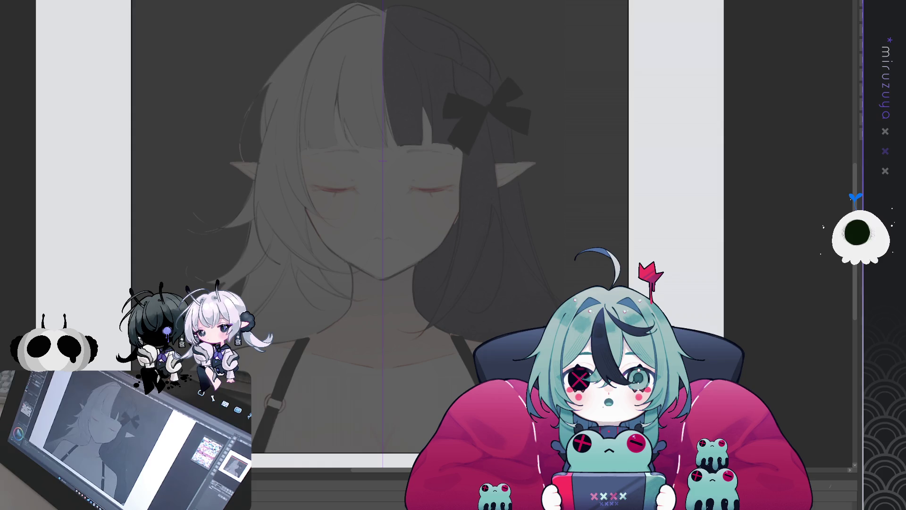
# Step: Bring up the finished hooded white-haired girl illustration in place of the elf portrait
pyautogui.moveTo(781, 285); pyautogui.dragTo(807, 270)
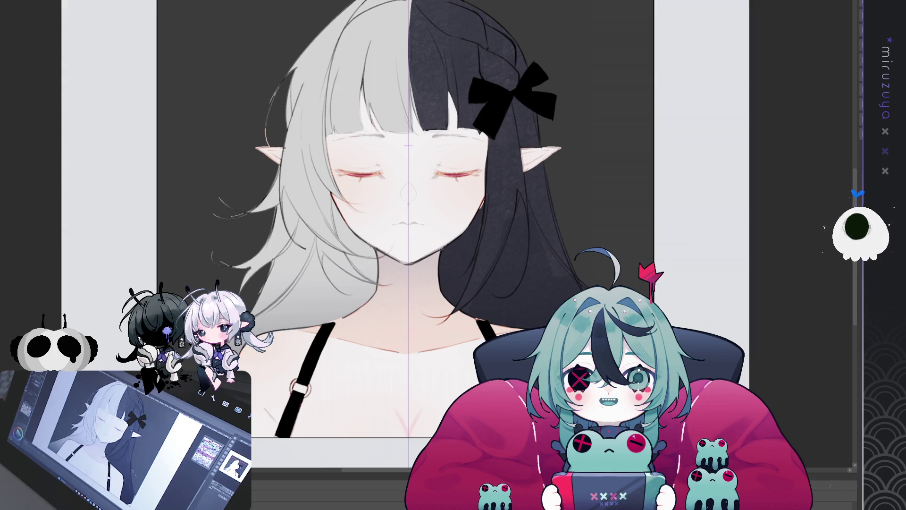
pyautogui.hotkey('ctrl', 'Tab')
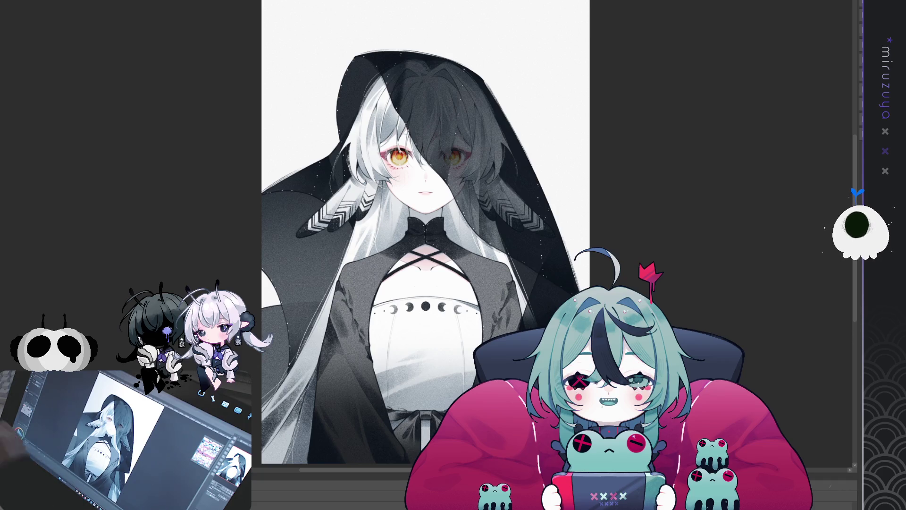
# Step: Pan the view left and up on the split-haired elf portrait
pyautogui.moveTo(757, 356)
pyautogui.mouseDown()
pyautogui.moveTo(706, 356)
pyautogui.moveTo(698, 317)
pyautogui.moveTo(712, 327)
pyautogui.mouseUp()
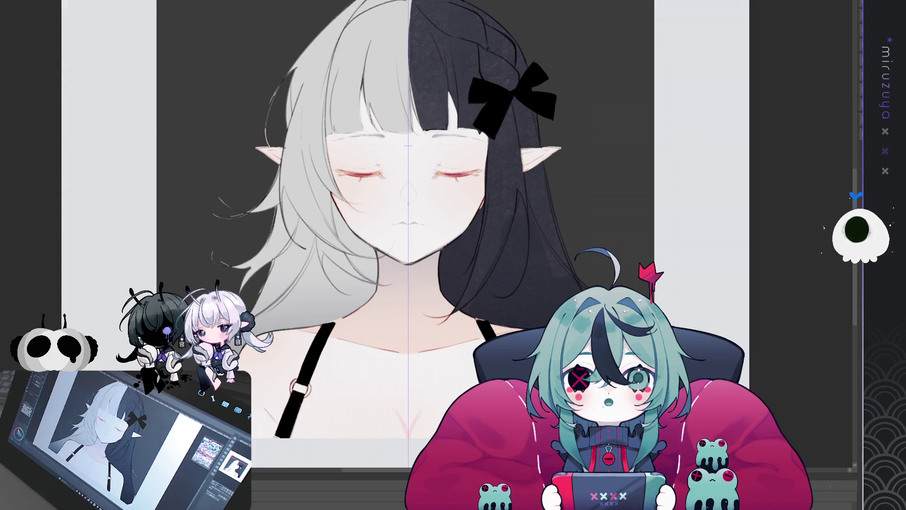
# Step: Select all and deselect, then reposition the view around the elf's face
pyautogui.hotkey('ctrl', 'a')
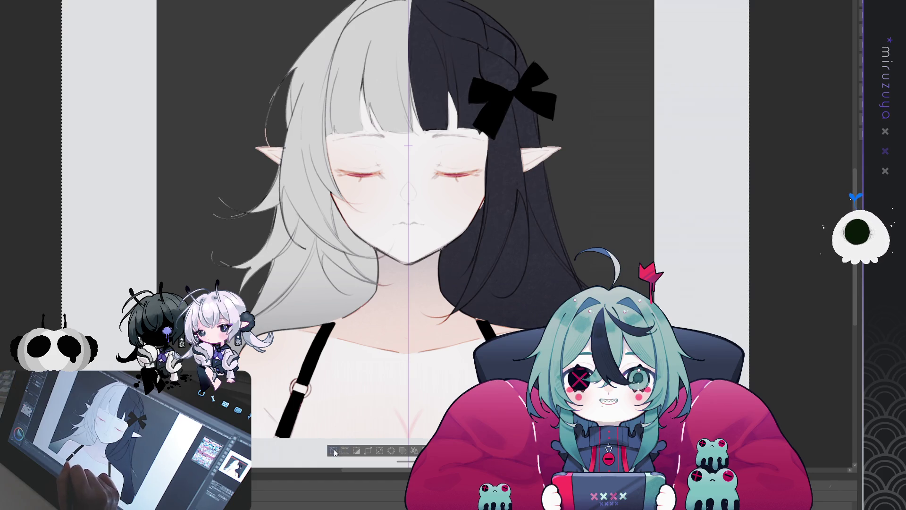
pyautogui.hotkey('ctrl', 'd')
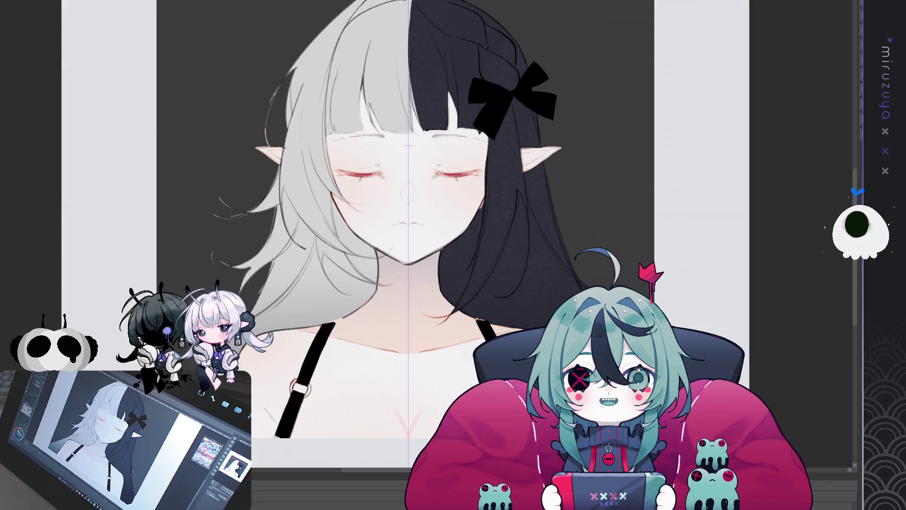
pyautogui.moveTo(425, 236); pyautogui.dragTo(316, 187)
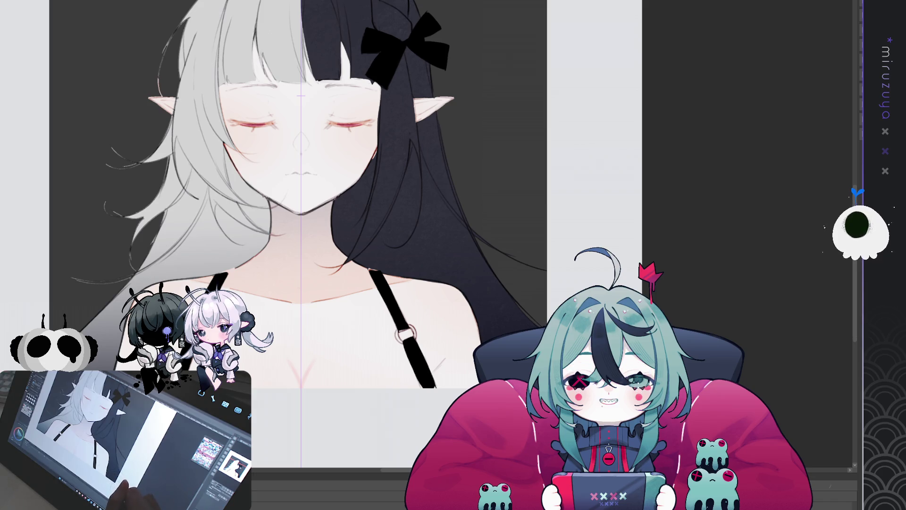
pyautogui.moveTo(330, 189); pyautogui.dragTo(401, 257)
pyautogui.moveTo(686, 350); pyautogui.dragTo(718, 333)
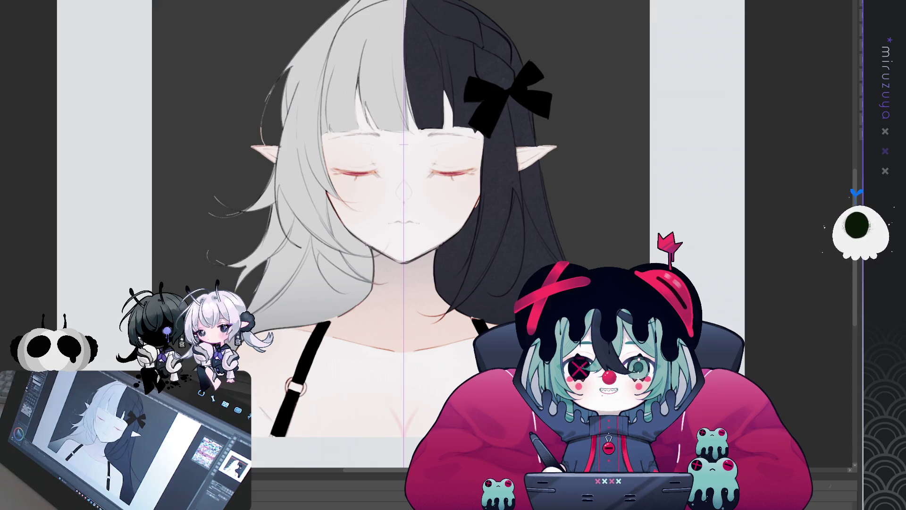
# Step: Zoom in with the ears and shoulder strap in view, then select the whole canvas
pyautogui.scroll(3, 480, 204)
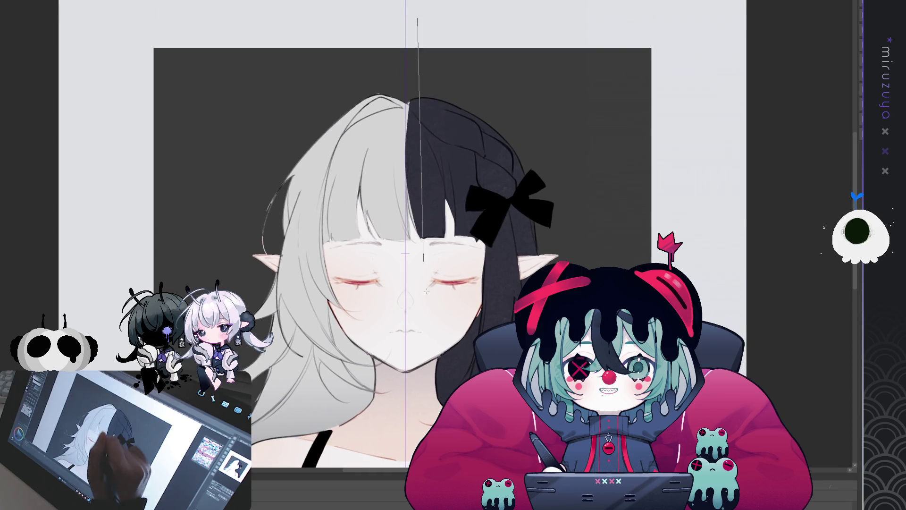
pyautogui.scroll(2, 480, 204)
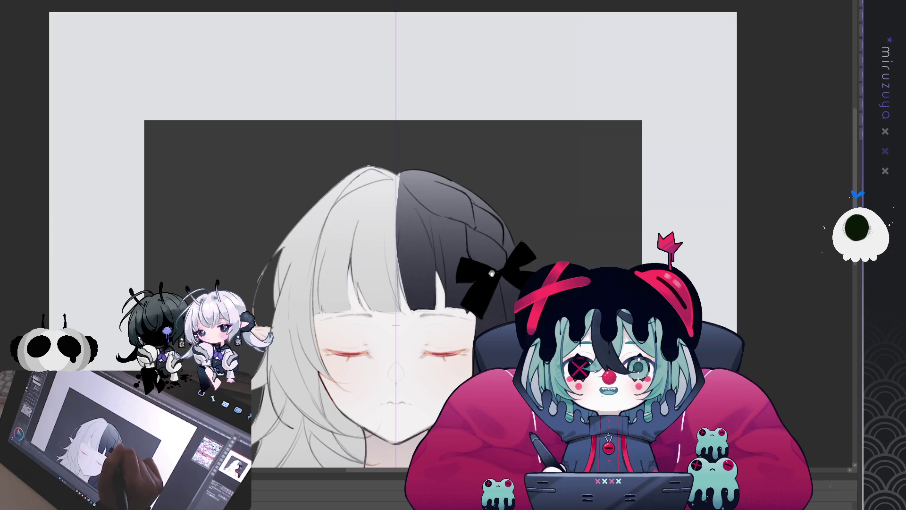
pyautogui.moveTo(508, 270); pyautogui.dragTo(498, 154)
pyautogui.moveTo(514, 270)
pyautogui.mouseDown()
pyautogui.moveTo(520, 277)
pyautogui.moveTo(515, 228)
pyautogui.moveTo(517, 246)
pyautogui.mouseUp()
pyautogui.hotkey('ctrl', 'a')
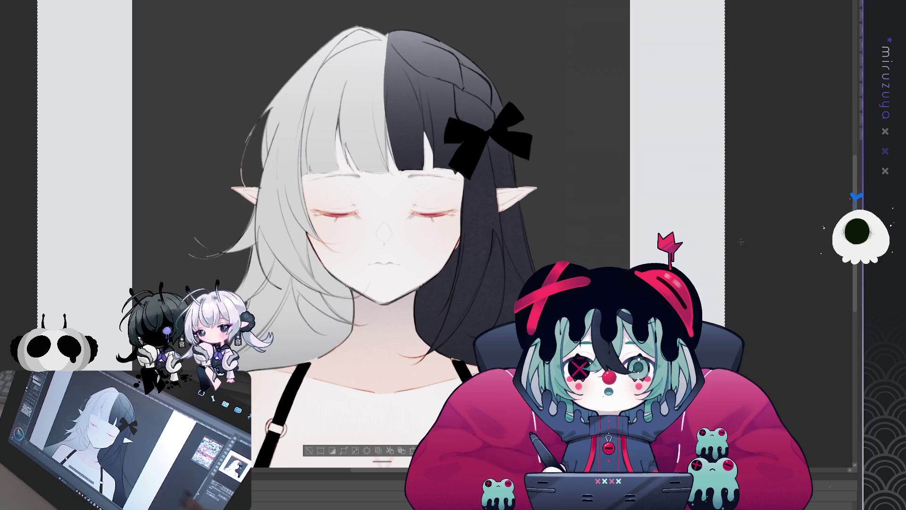
# Step: Reposition the view and undo to remove the grey overlay from the portrait
pyautogui.moveTo(309, 453); pyautogui.dragTo(366, 418)
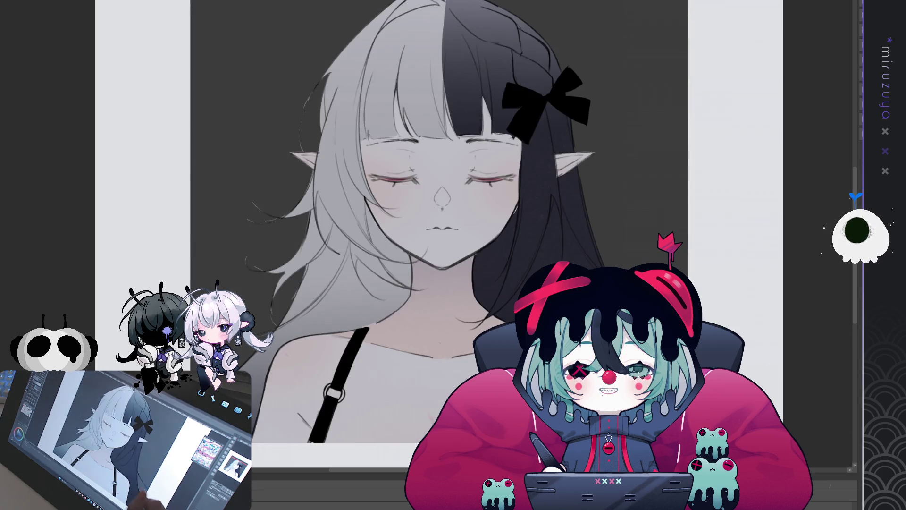
pyautogui.moveTo(377, 236); pyautogui.dragTo(414, 221)
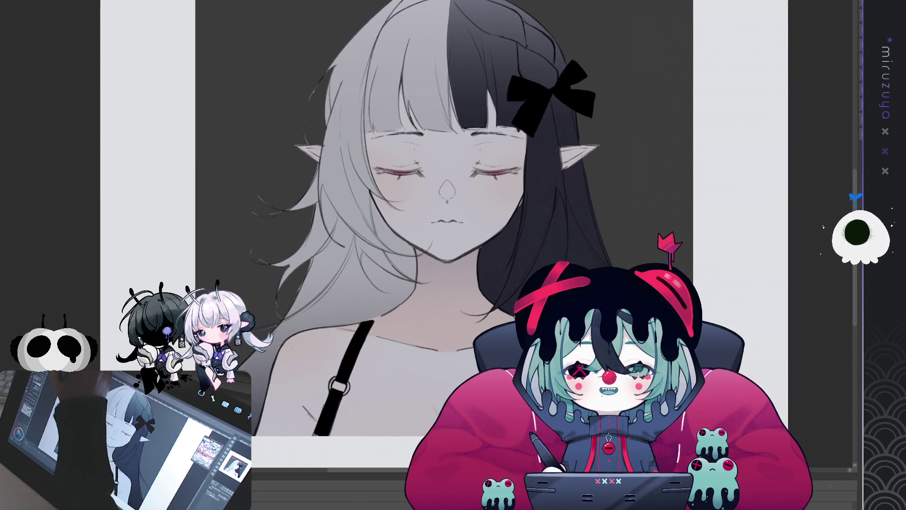
pyautogui.hotkey('ctrl', 'z')
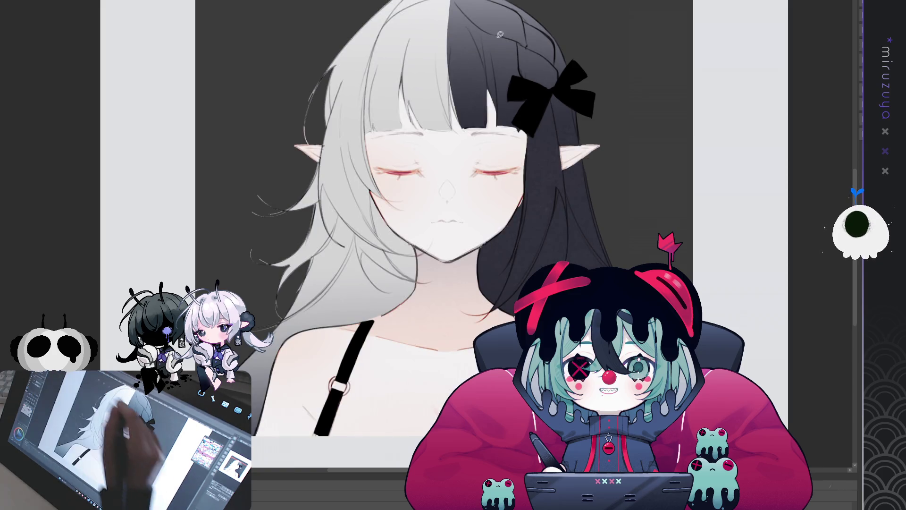
pyautogui.moveTo(637, 218); pyautogui.dragTo(643, 227)
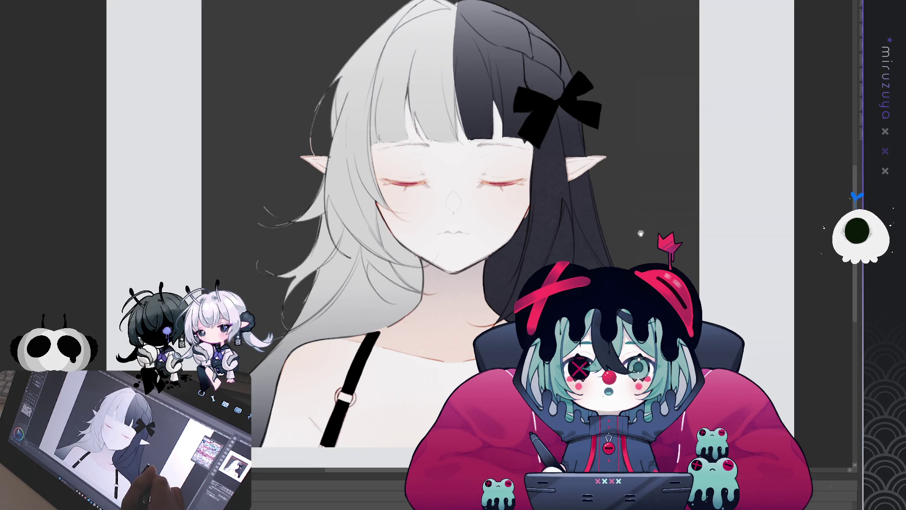
# Step: Lasso a small area at the hair top, shade it grey, then deselect and restore the selection
pyautogui.moveTo(530, 91); pyautogui.dragTo(528, 129)
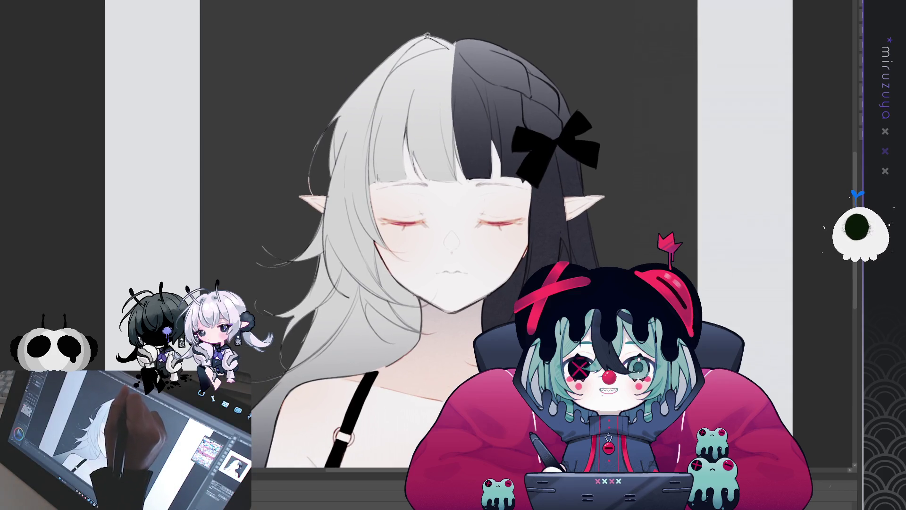
pyautogui.moveTo(430, 48); pyautogui.dragTo(447, 43)
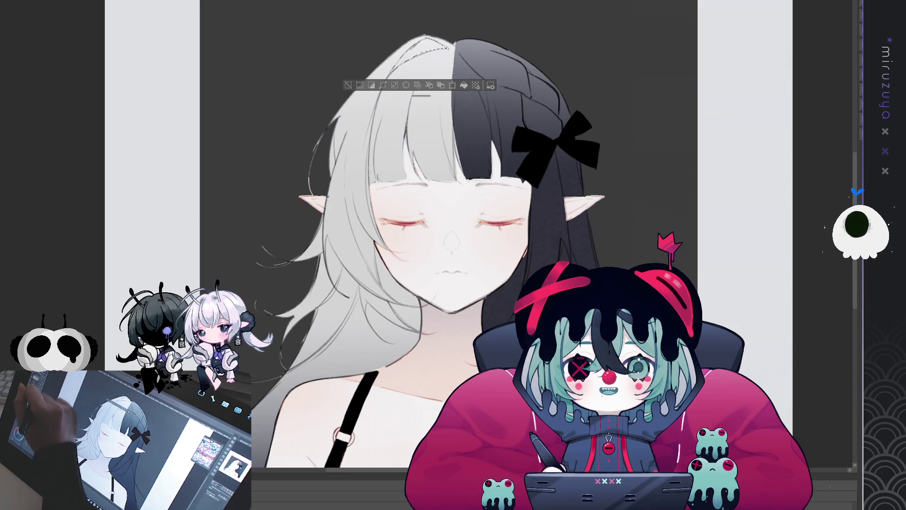
pyautogui.moveTo(419, 45); pyautogui.dragTo(449, 44)
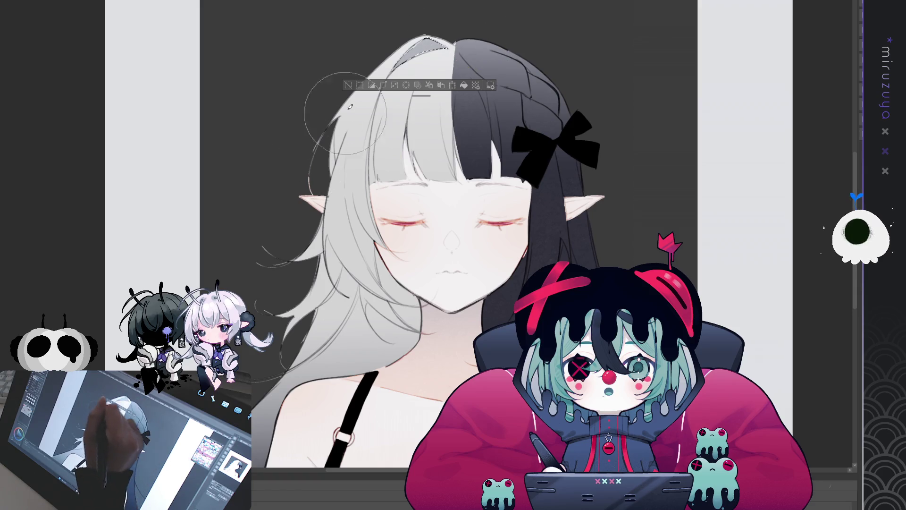
pyautogui.hotkey('ctrl', 'd')
pyautogui.hotkey('ctrl', 'z')
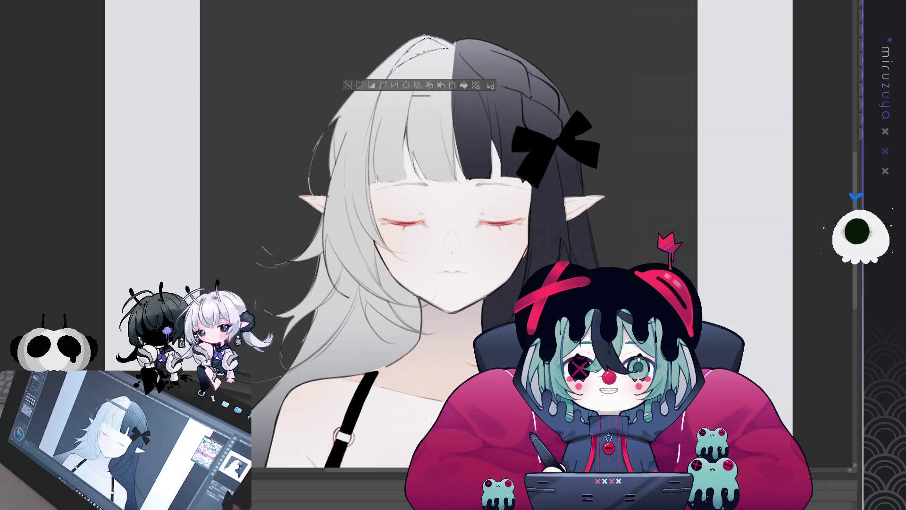
# Step: Darken the selected hair-top strip with a large soft brush, deselect, and reset the view upright
pyautogui.scroll(5, 389, 136)
pyautogui.scroll(-3, 388, 136)
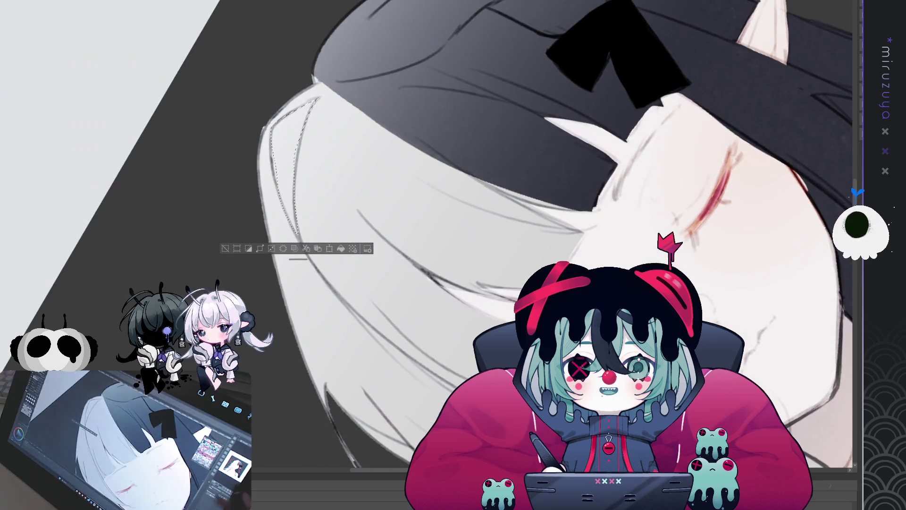
pyautogui.scroll(-2, 697, 92)
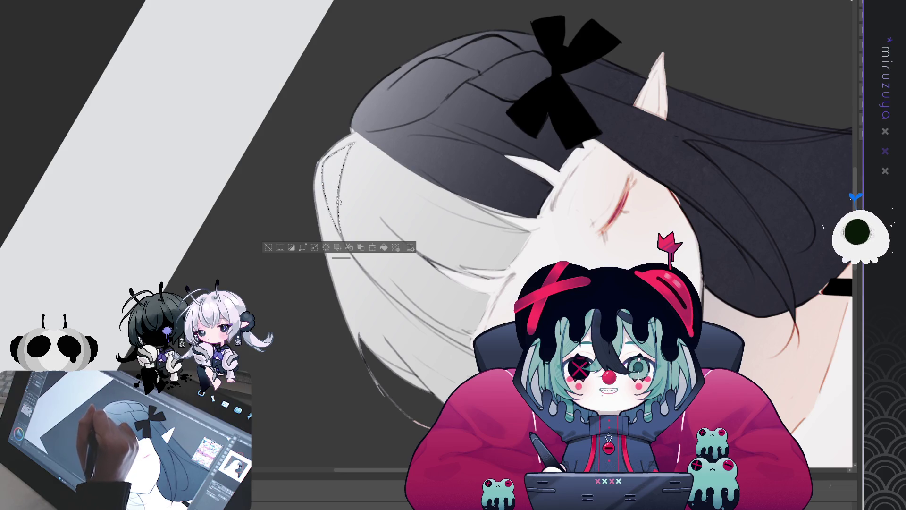
pyautogui.press('b')
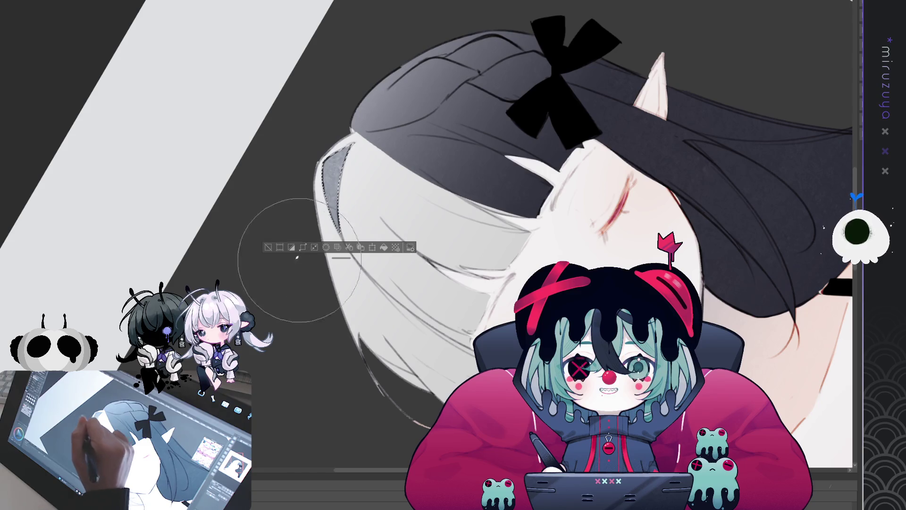
pyautogui.hotkey('ctrl', 'd')
pyautogui.hotkey('ctrl', '0')
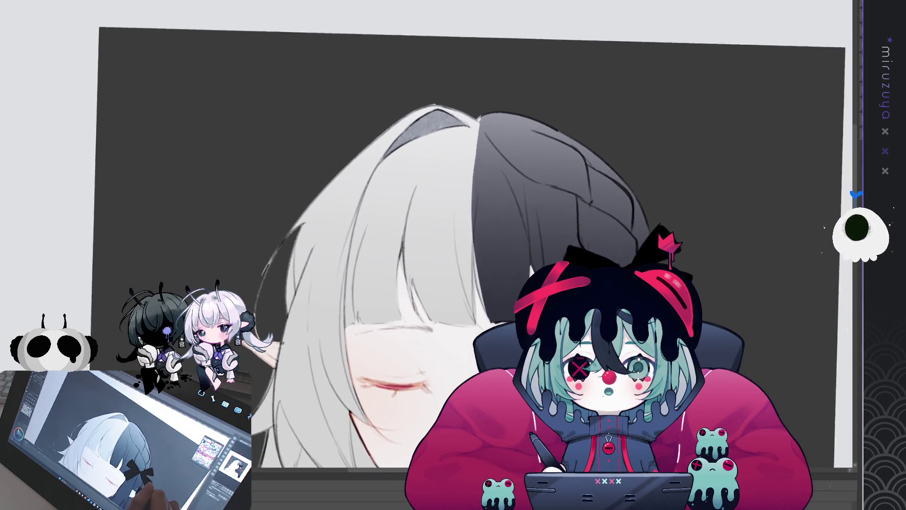
pyautogui.hotkey('ctrl', '0')
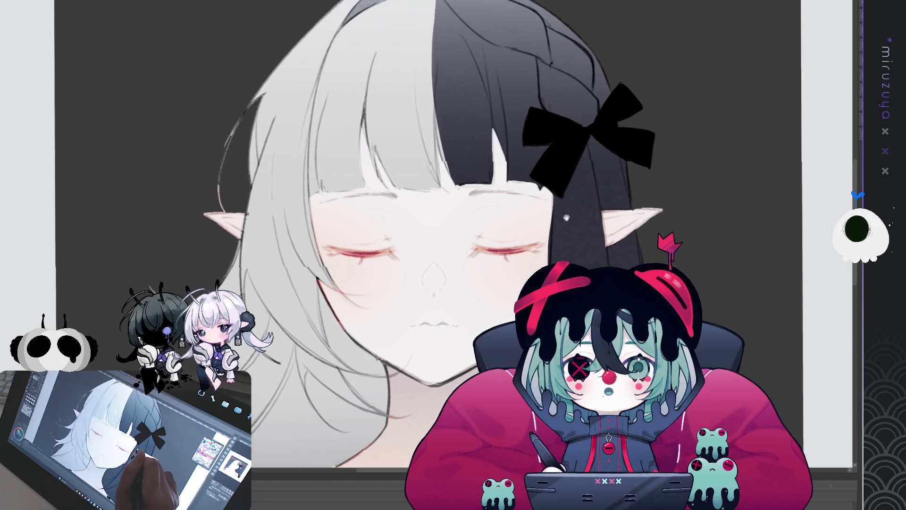
# Step: Add thin lines along the hair top and bang edge, then lasso the left white hair
pyautogui.moveTo(561, 240); pyautogui.dragTo(557, 274)
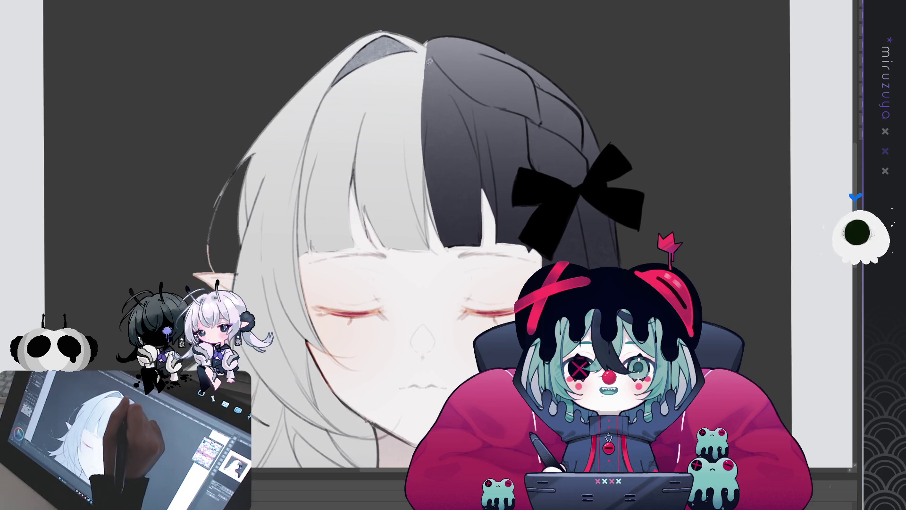
pyautogui.moveTo(514, 161)
pyautogui.mouseDown()
pyautogui.moveTo(511, 118)
pyautogui.moveTo(509, 141)
pyautogui.mouseUp()
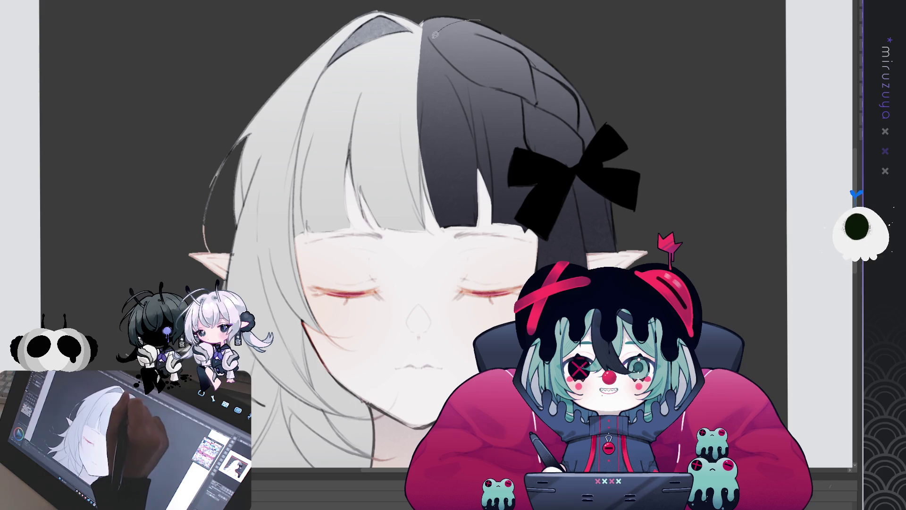
pyautogui.moveTo(430, 41); pyautogui.dragTo(388, 63)
pyautogui.moveTo(308, 161); pyautogui.dragTo(302, 194)
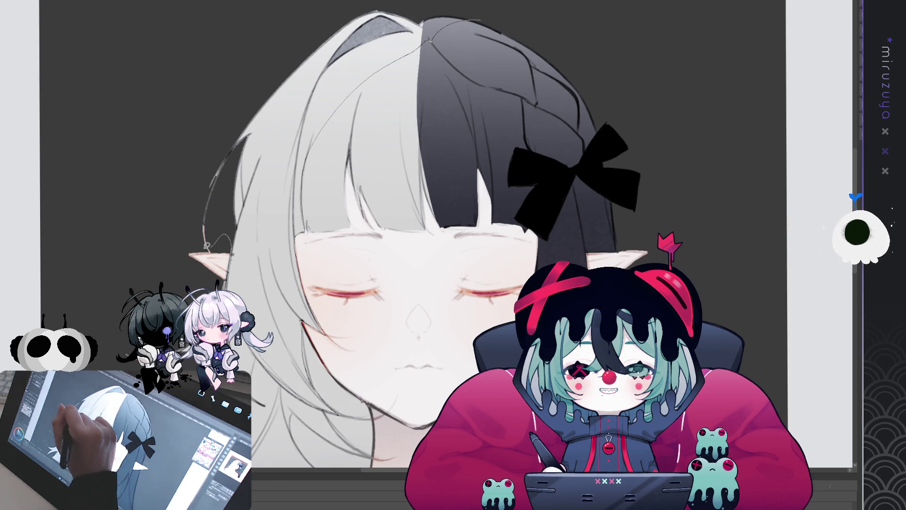
pyautogui.moveTo(479, 35); pyautogui.dragTo(475, 4)
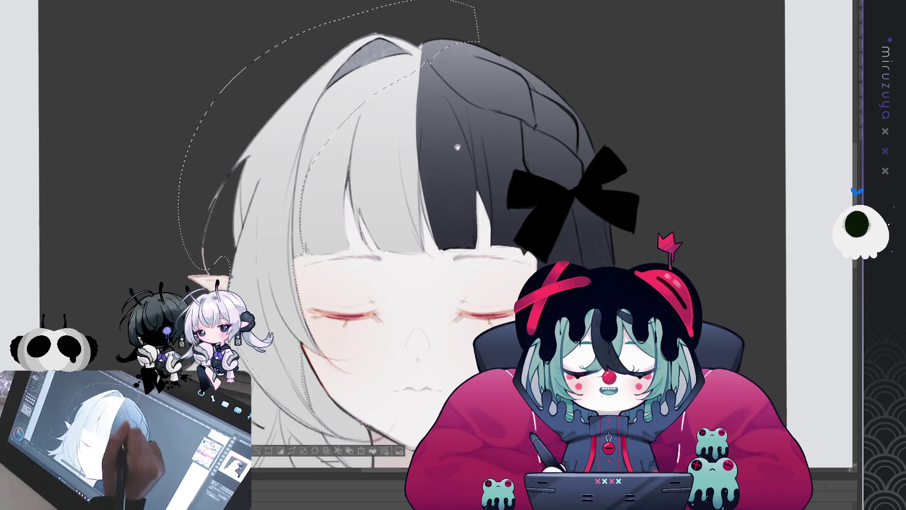
# Step: Try a darker grey wash on the selected left hair, revert it, deselect, and recentre the portrait
pyautogui.hotkey('ctrl', '-')
pyautogui.scroll(-2, 451, 59)
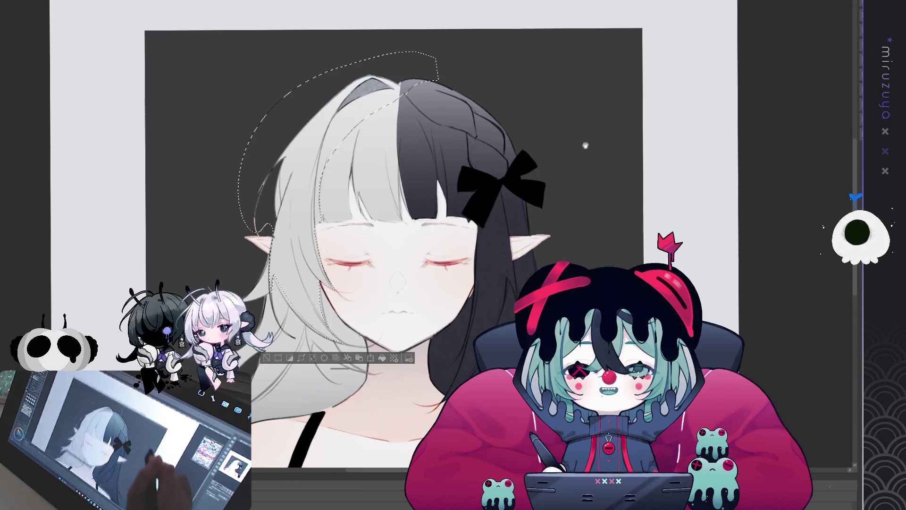
pyautogui.moveTo(451, 59)
pyautogui.mouseDown()
pyautogui.moveTo(307, 165)
pyautogui.moveTo(302, 283)
pyautogui.mouseUp()
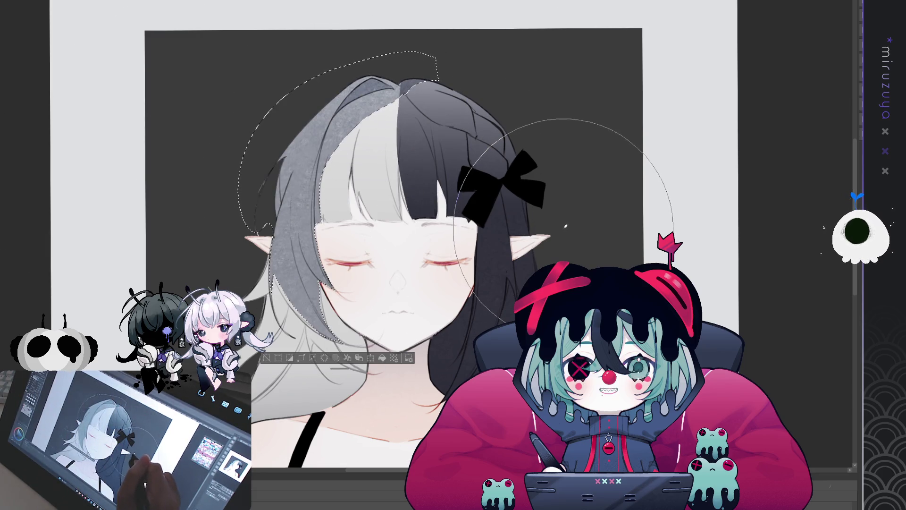
pyautogui.hotkey('ctrl', 'z')
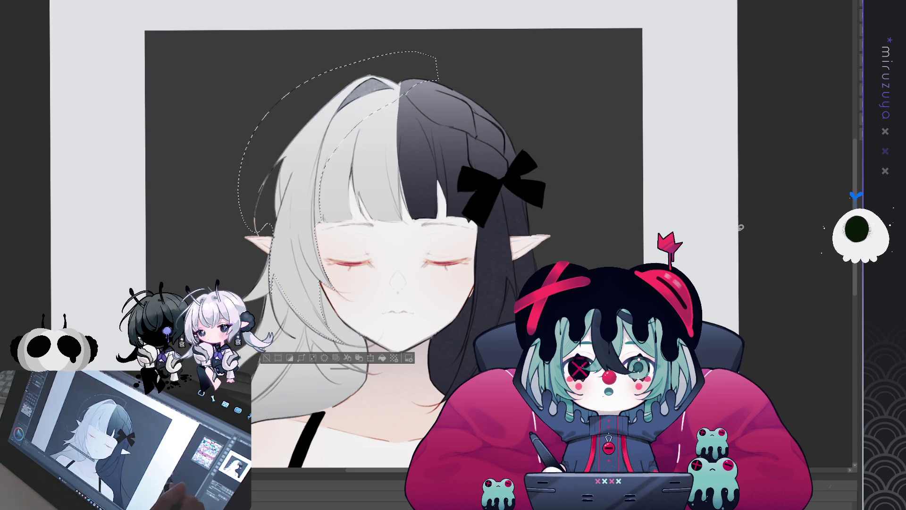
pyautogui.hotkey('ctrl', 'd')
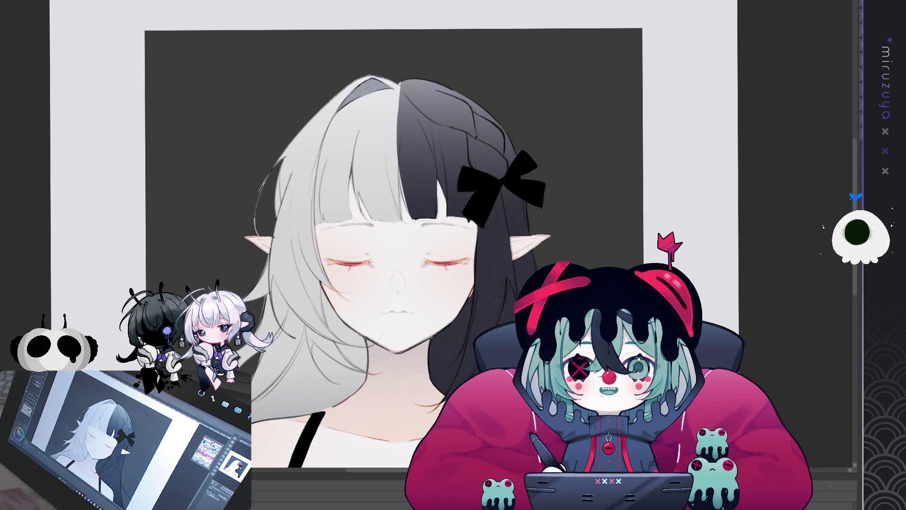
pyautogui.moveTo(391, 283); pyautogui.dragTo(448, 240)
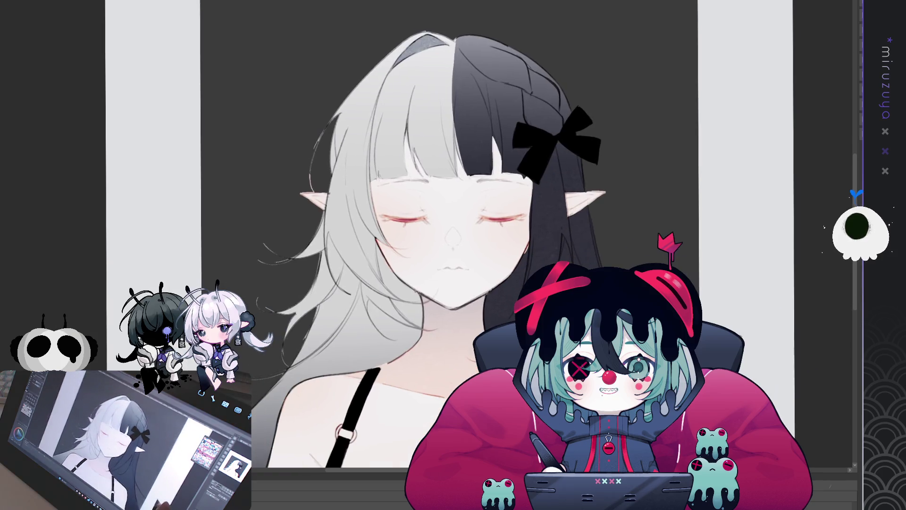